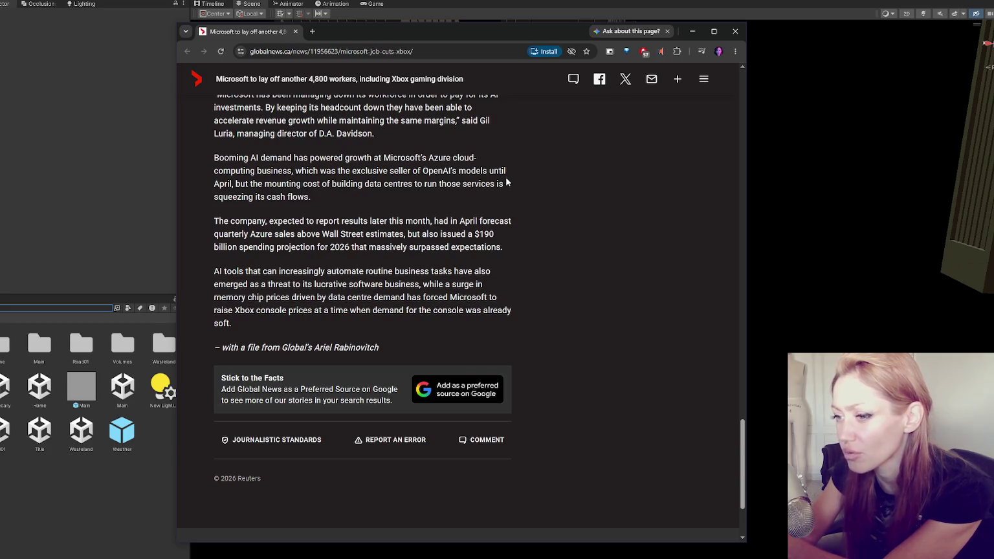
Close the Chrome window showing the Microsoft layoffs news article to reveal the Unity editor
left_click(736, 31)
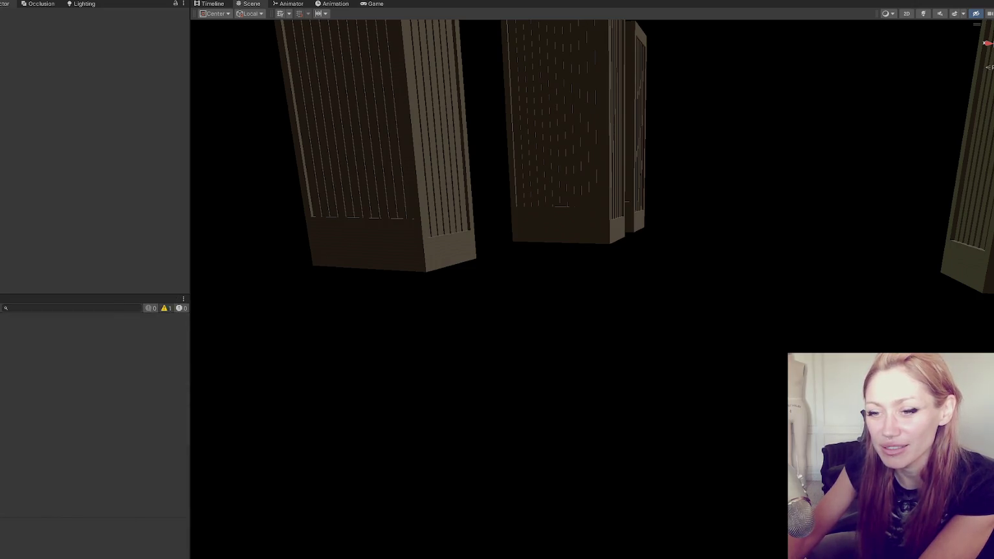
double_click(40, 433)
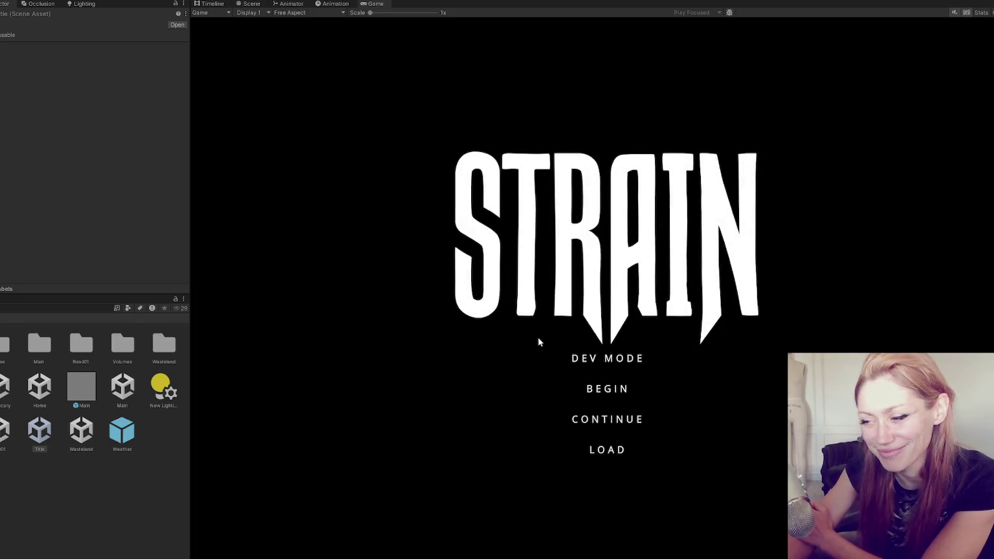
Widen the Game view and start STRAIN from the title menu in Dev Mode
left_click_drag(192, 240, 17, 265)
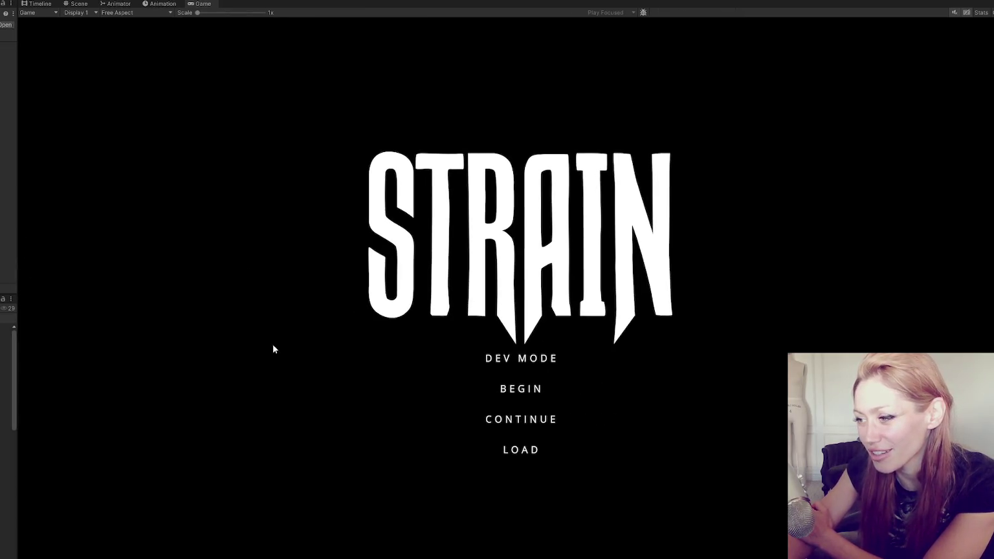
left_click(523, 358)
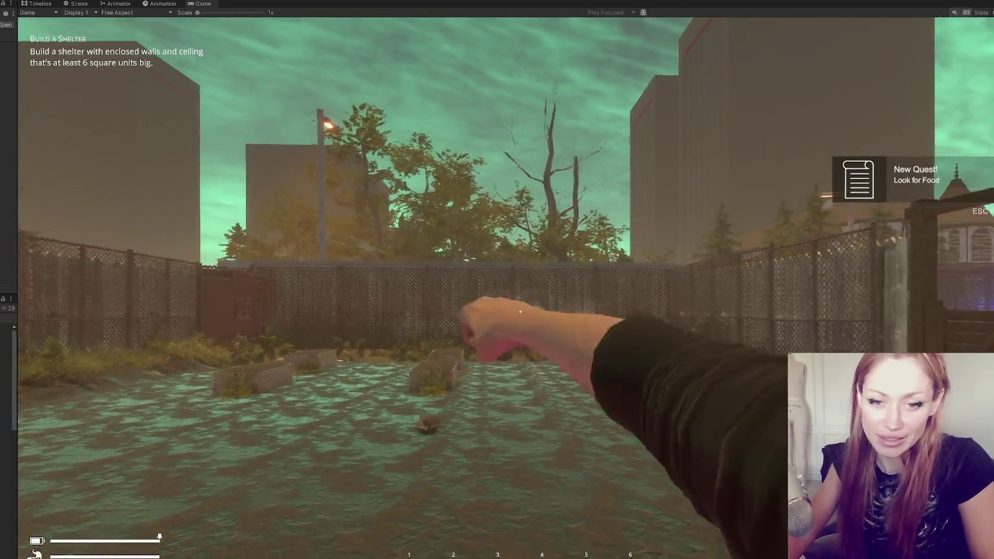
Walk past the planters and lamp post to the wooden pallet and punch it into sticks
key("w")
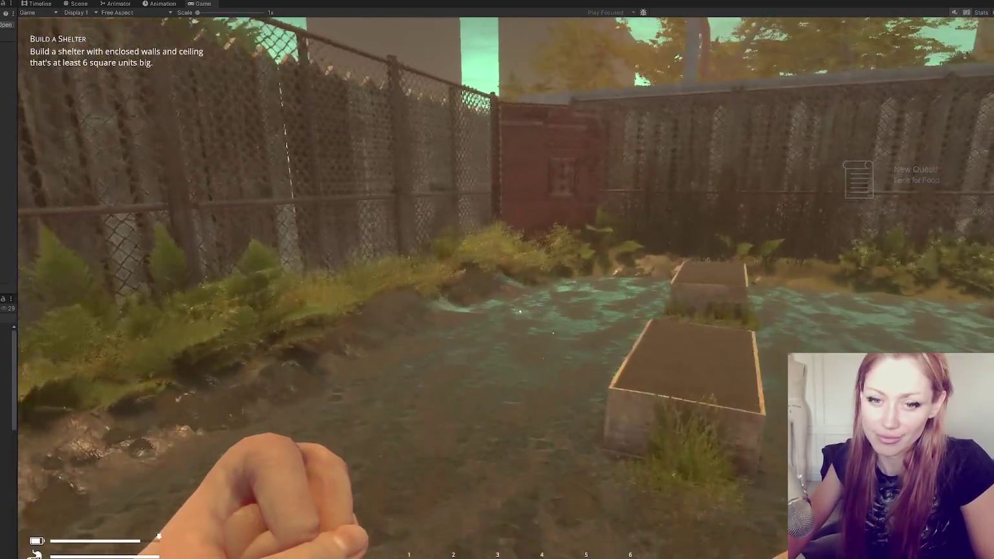
key("w")
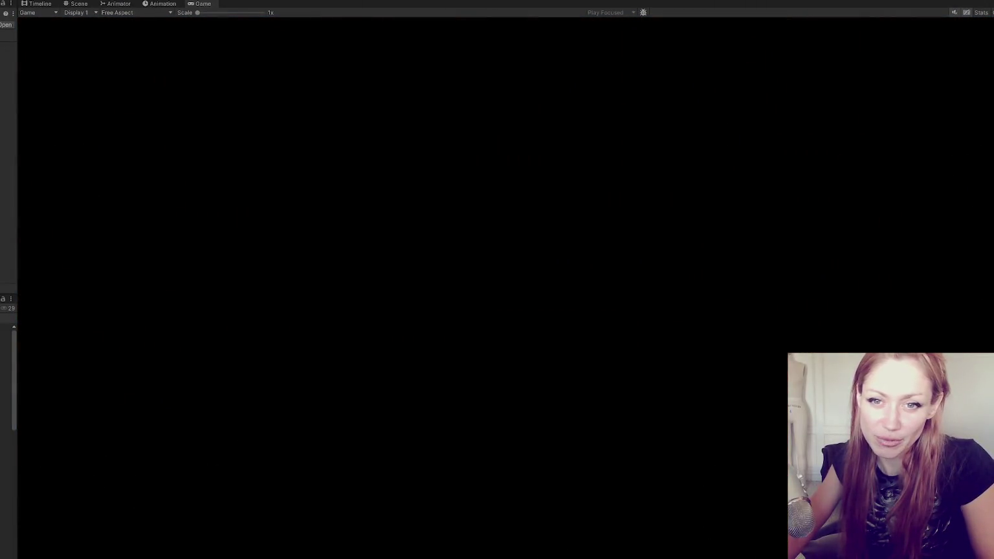
key("w")
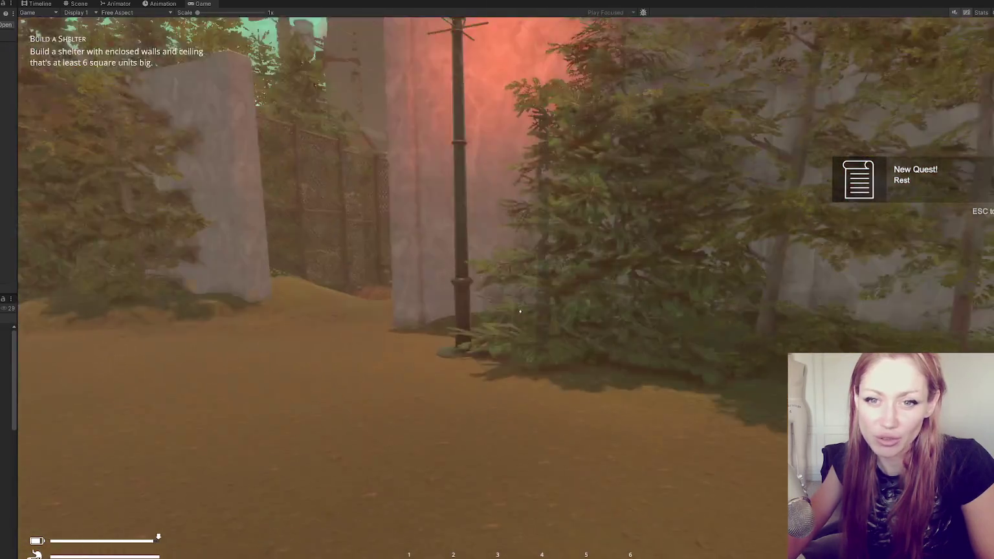
mouse_move(519, 311)
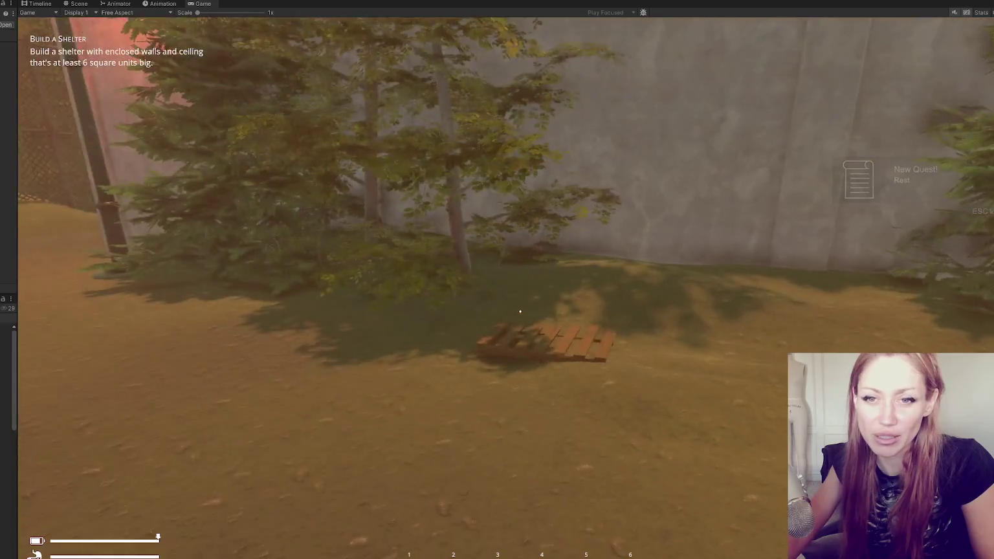
key("w")
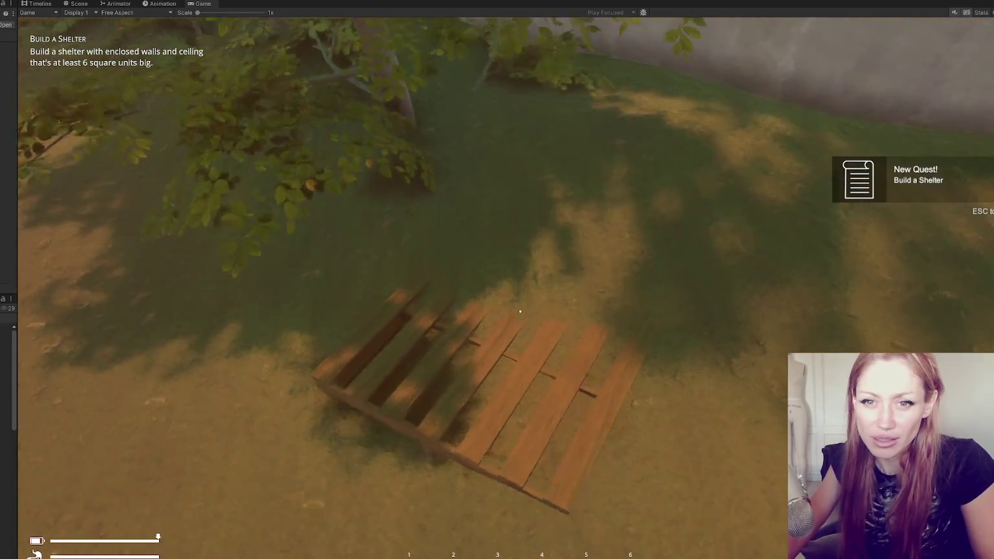
left_click(520, 311)
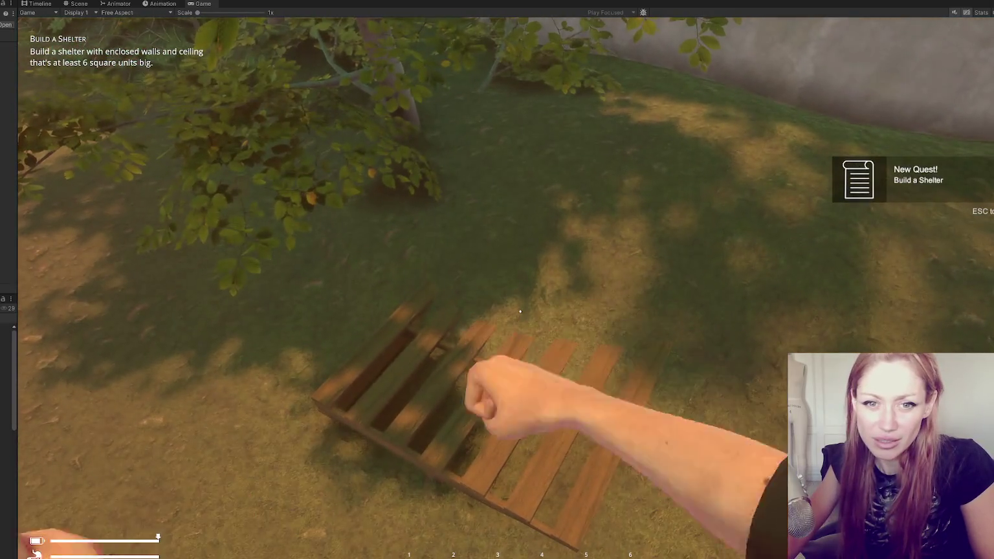
key("s")
left_click(519, 312)
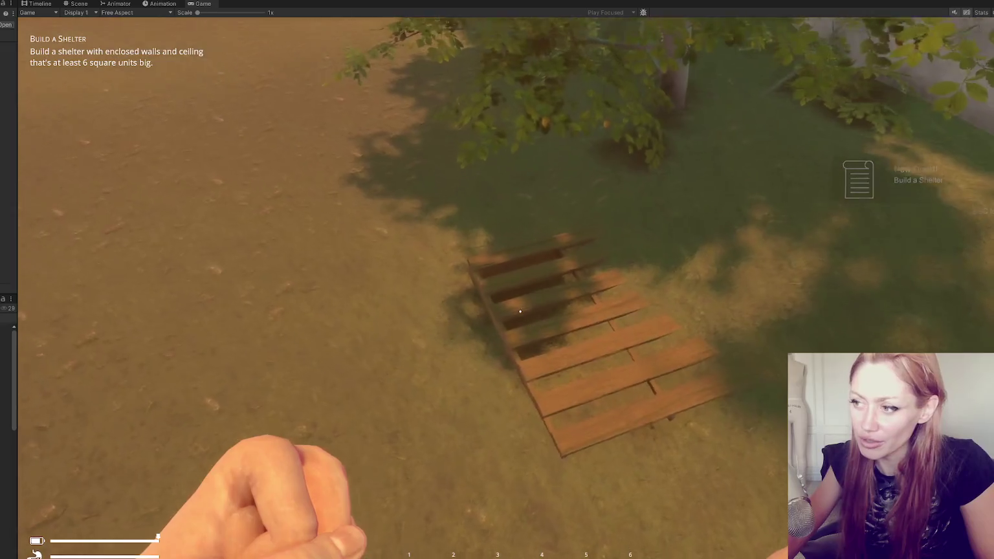
key("w")
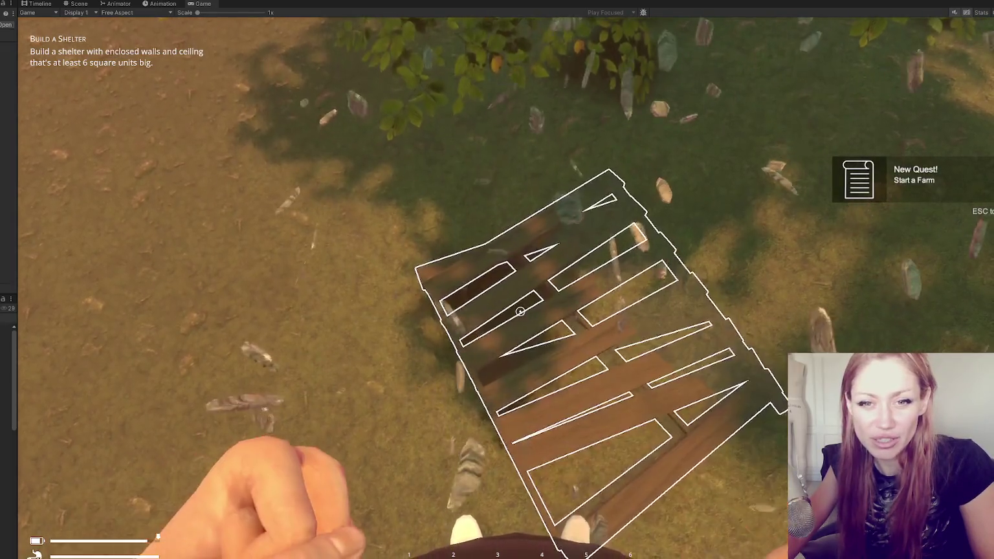
left_click(519, 311)
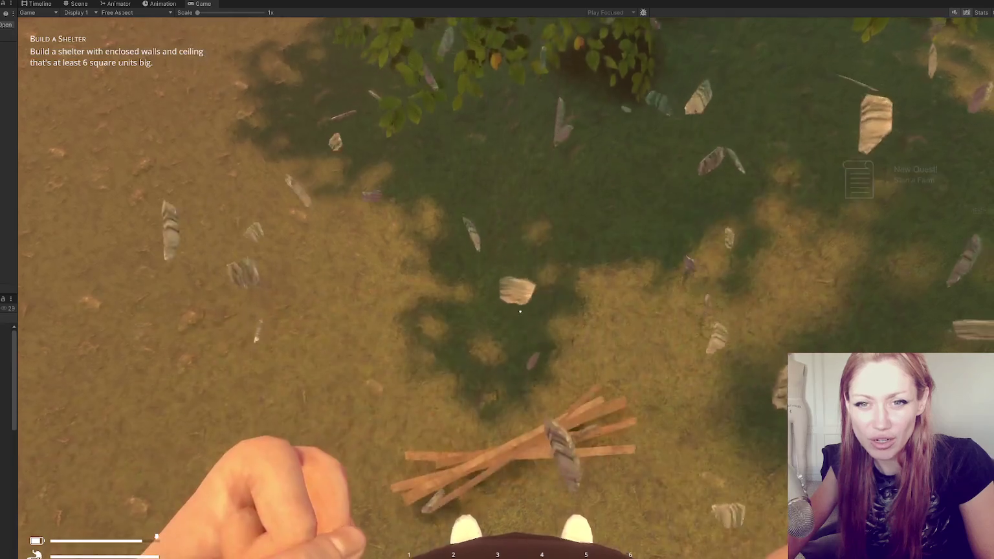
Pick up the sticks as kindling, enter the red shelter door, and stop Play mode
left_click(519, 312)
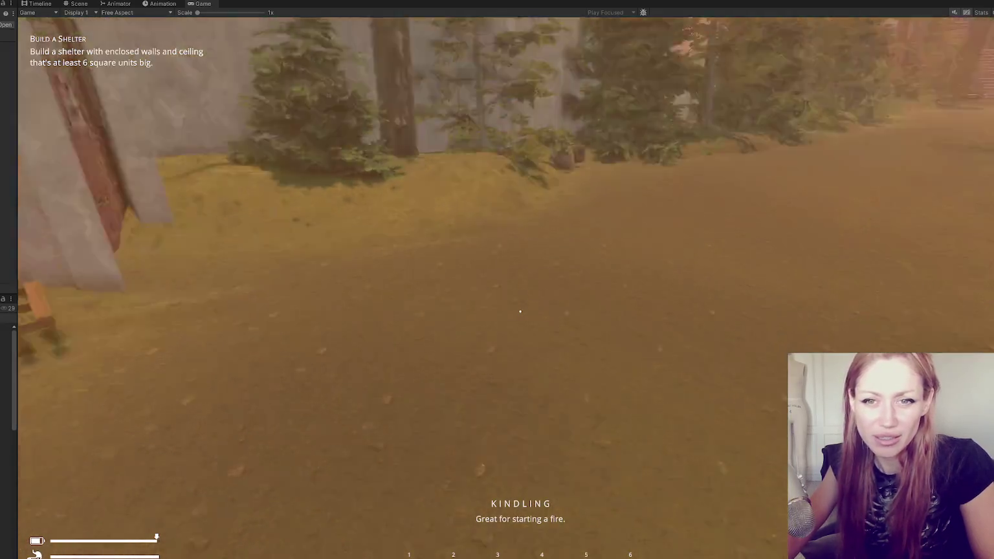
key("w")
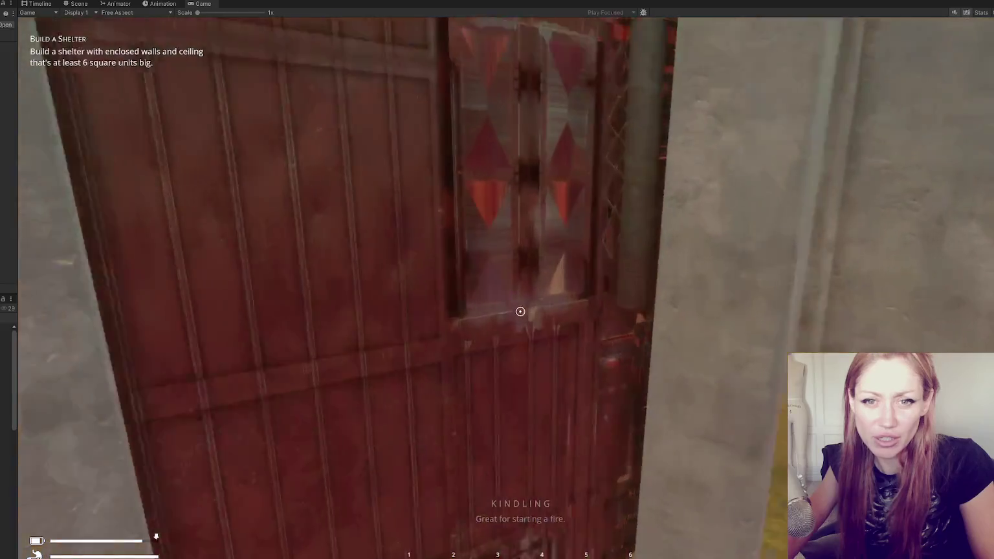
left_click(520, 312)
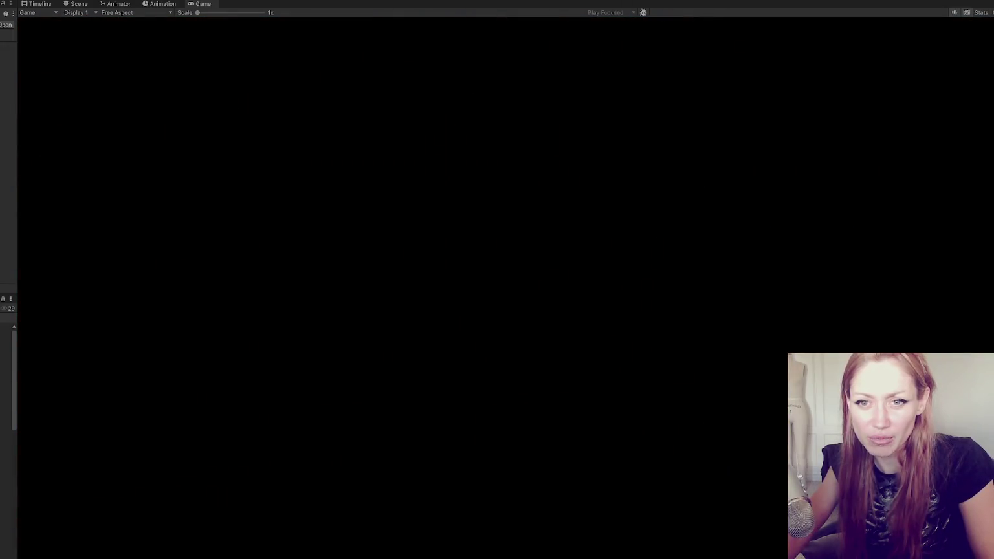
key("ctrl+p")
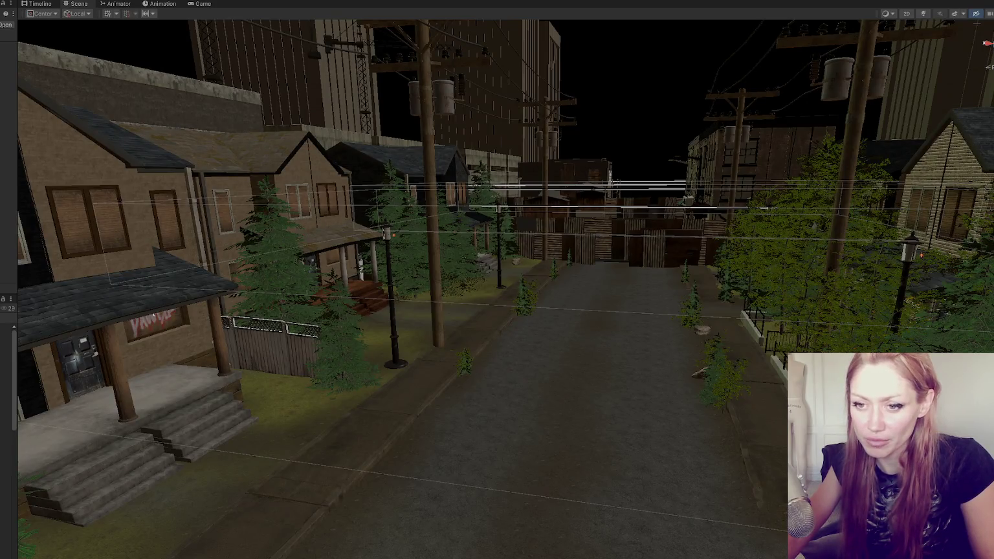
Check the GetComponent call on line 286 of WastelandSpawnControls.cs, then inspect the spawn controls object in Unity
key("alt+Tab")
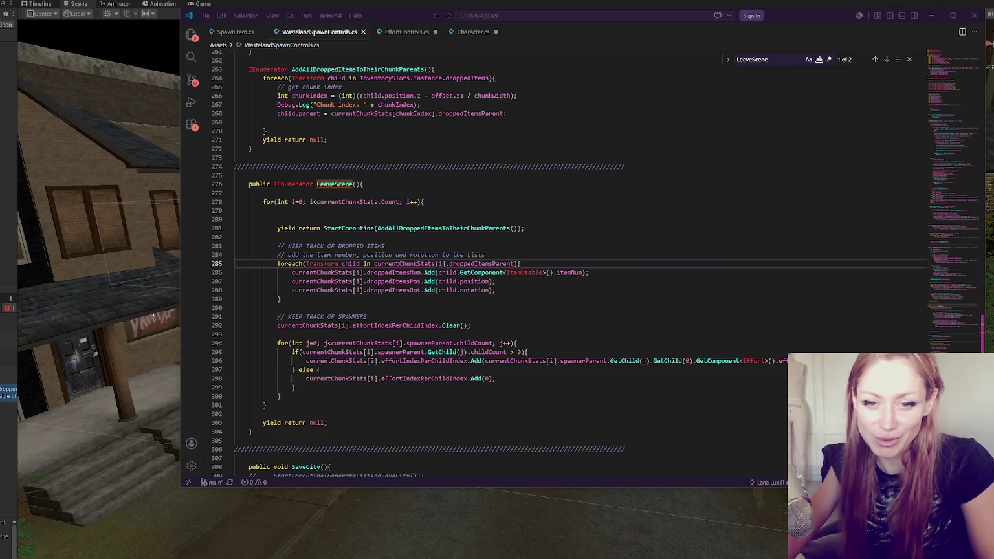
left_click(496, 273)
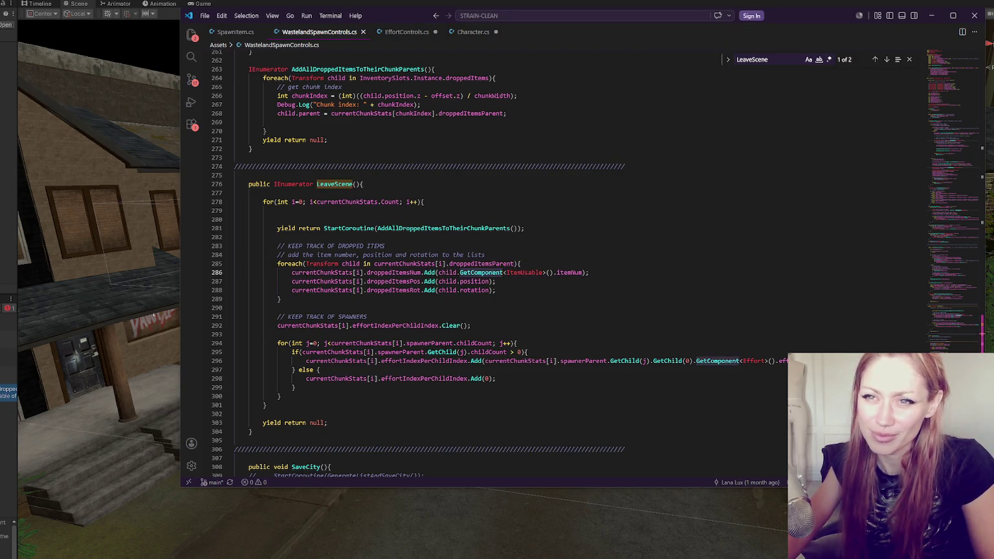
key("alt+Tab")
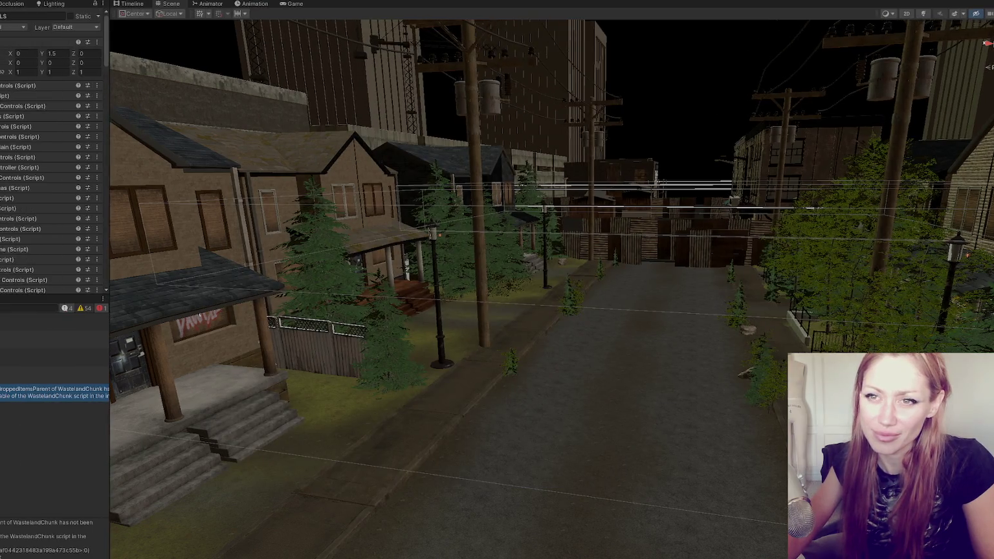
left_click(36, 95)
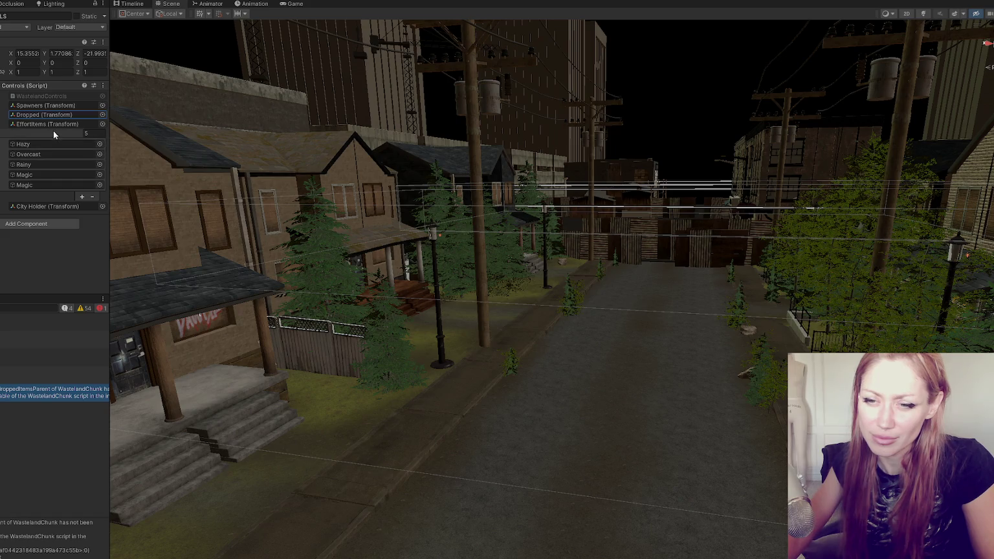
left_click(34, 216)
Trace droppedItemsParent and highlight currentChunkStats on line 285, then return to Unity to reload
key("alt+Tab")
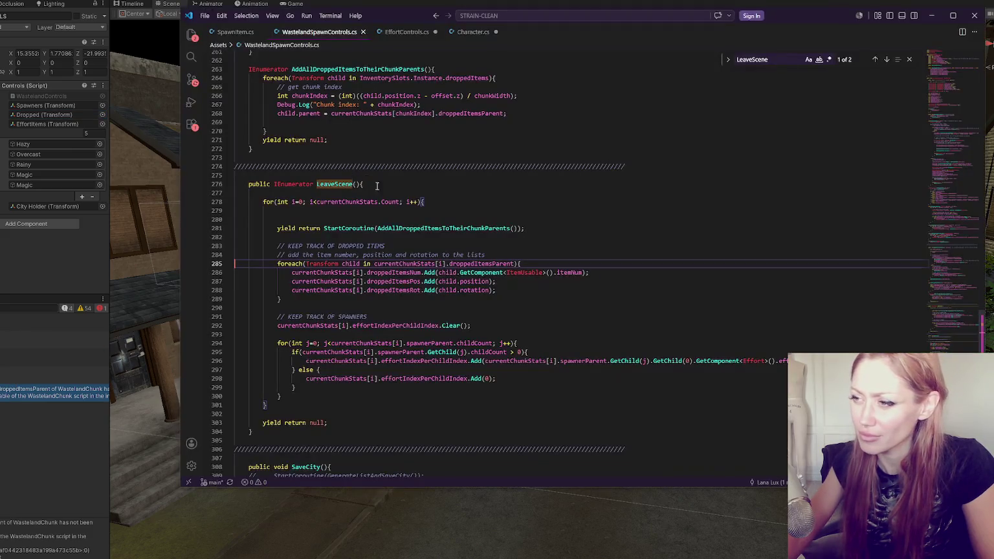
left_click(503, 263)
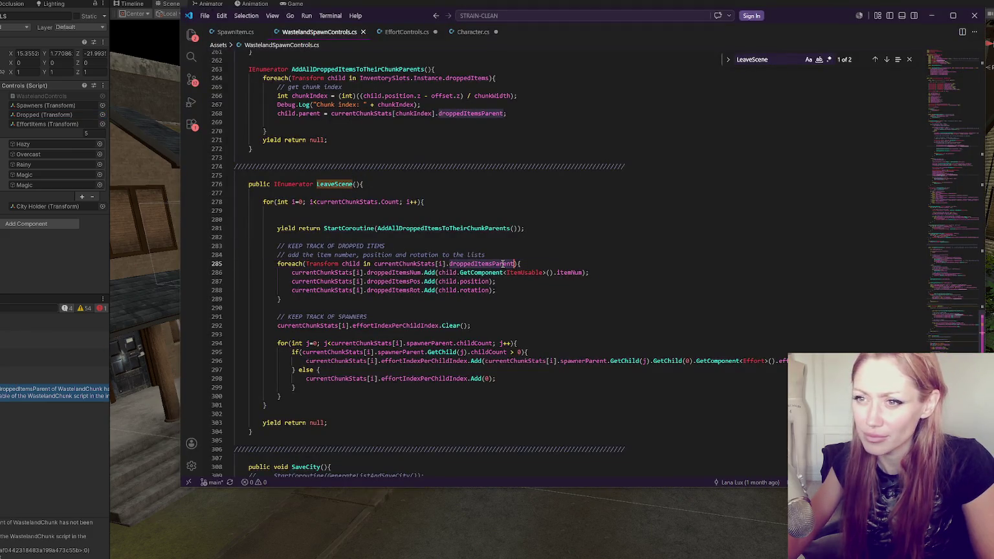
left_click(409, 264)
double_click(410, 264)
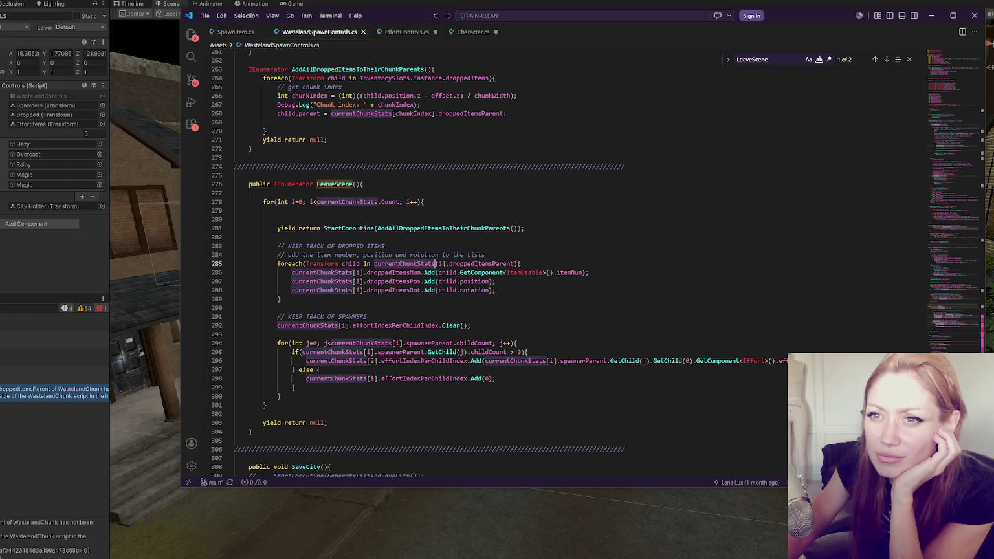
key("alt+Tab")
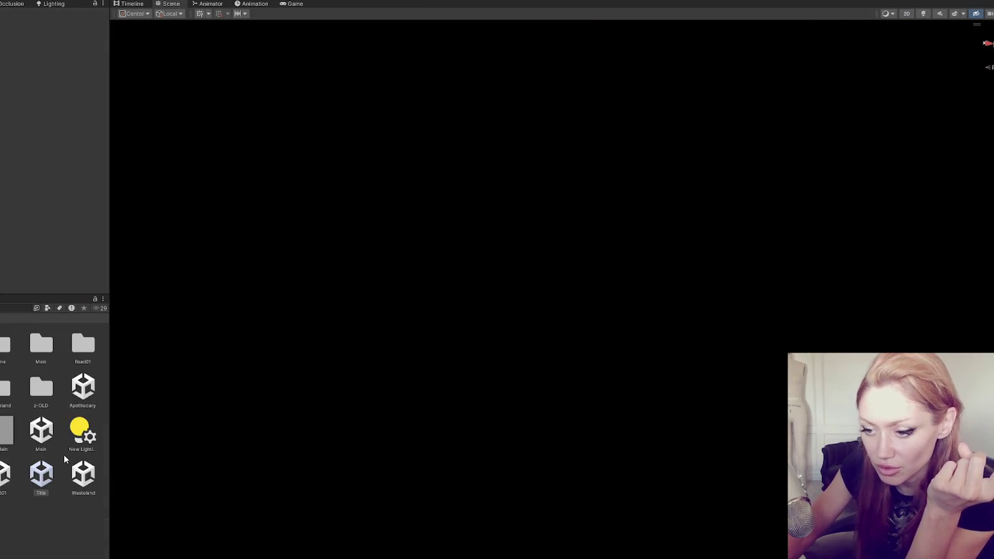
Open the Wasteland scene from the Project panel
left_click(88, 476)
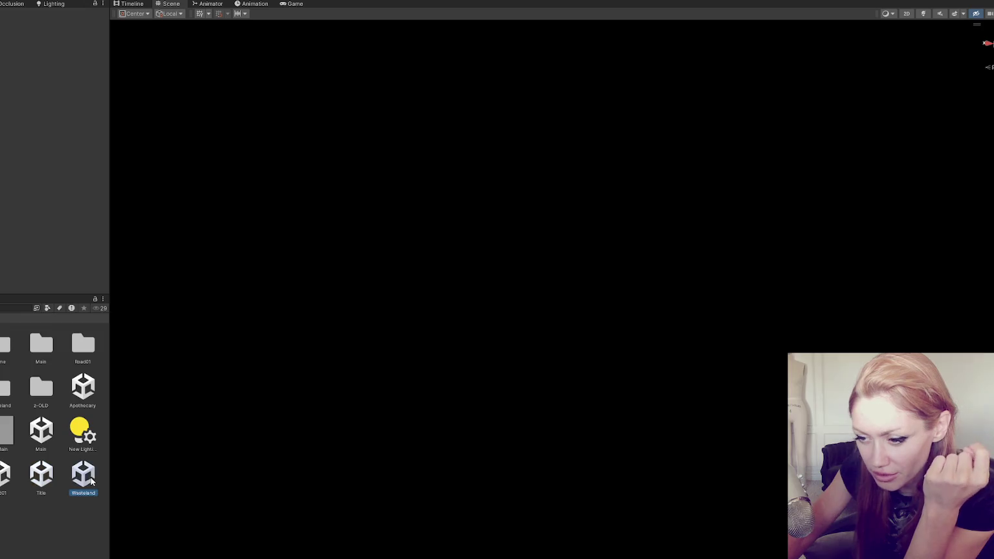
right_click(91, 479)
left_click(91, 481)
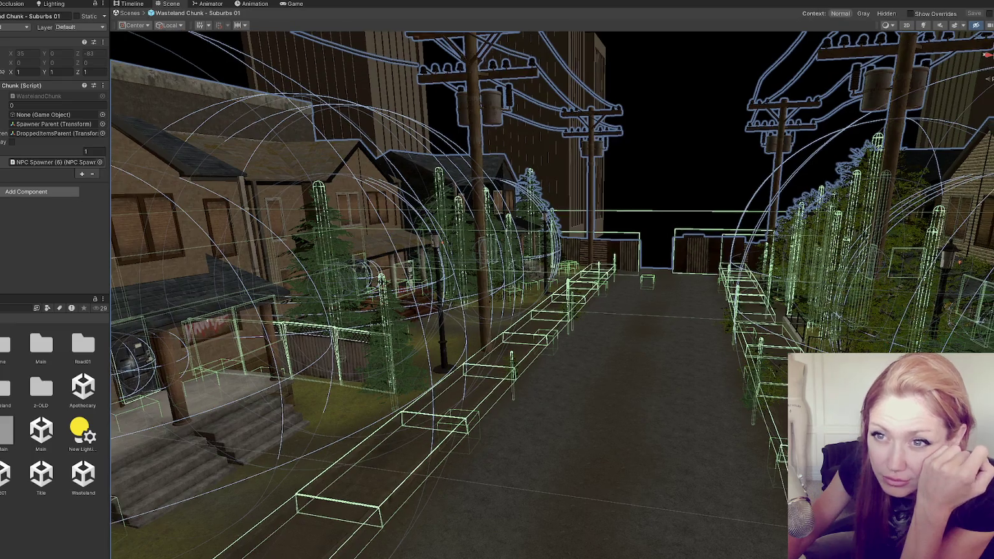
Inspect the chunk's Parent, DroppedItemsParent and Wasteland Chunk root objects in the Hierarchy
left_click(635, 327)
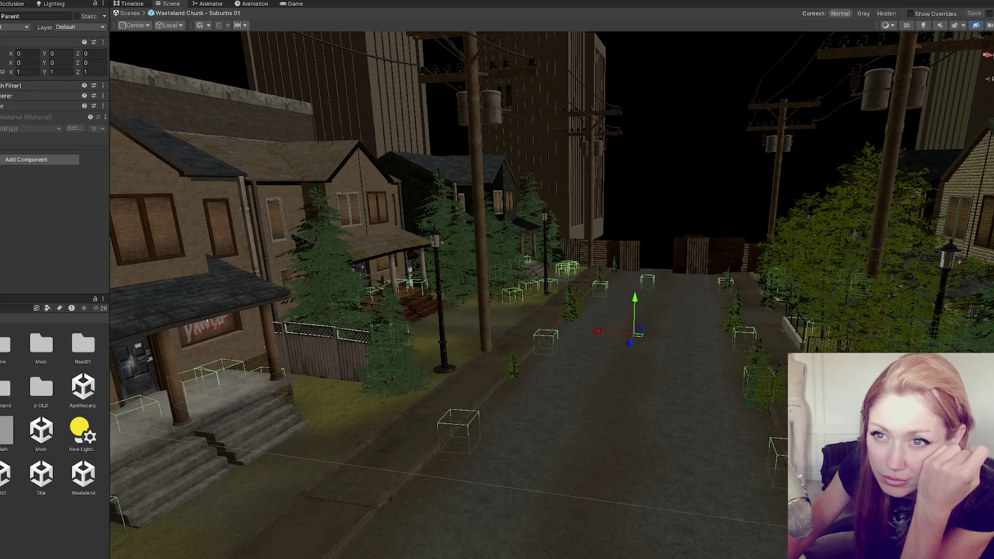
left_click(647, 280)
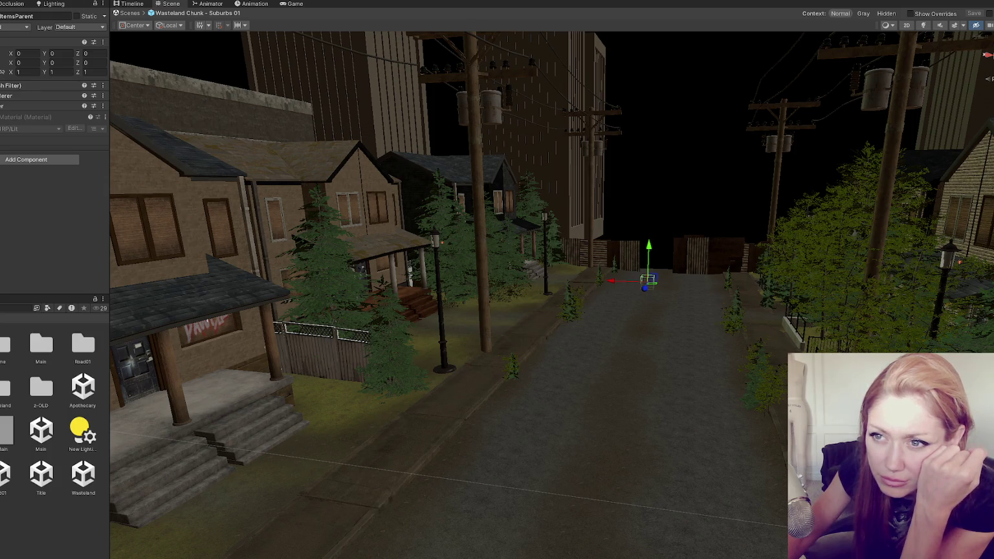
left_click(647, 305)
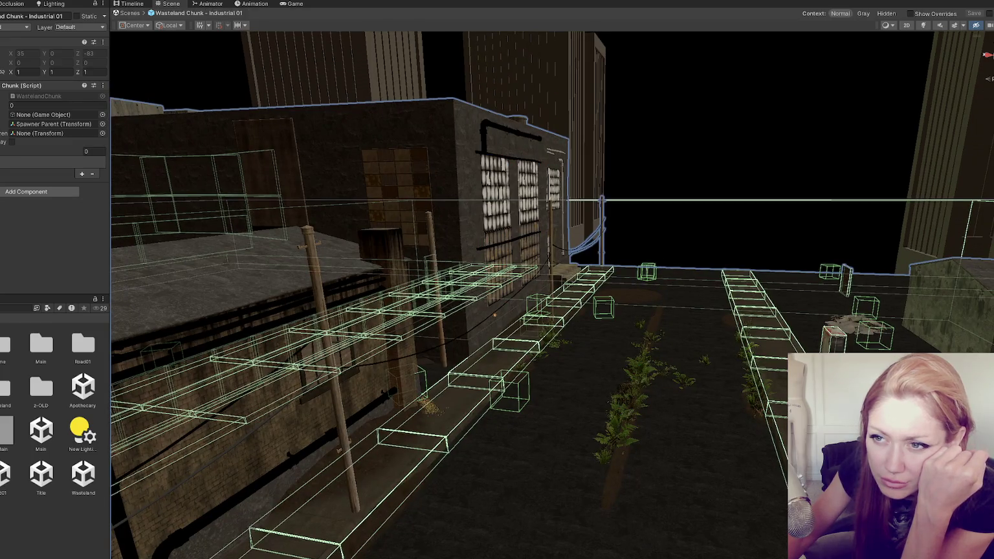
Select the Dropped Items object inside the Industrial 01 chunk and set its Y position to 0
left_click(58, 123)
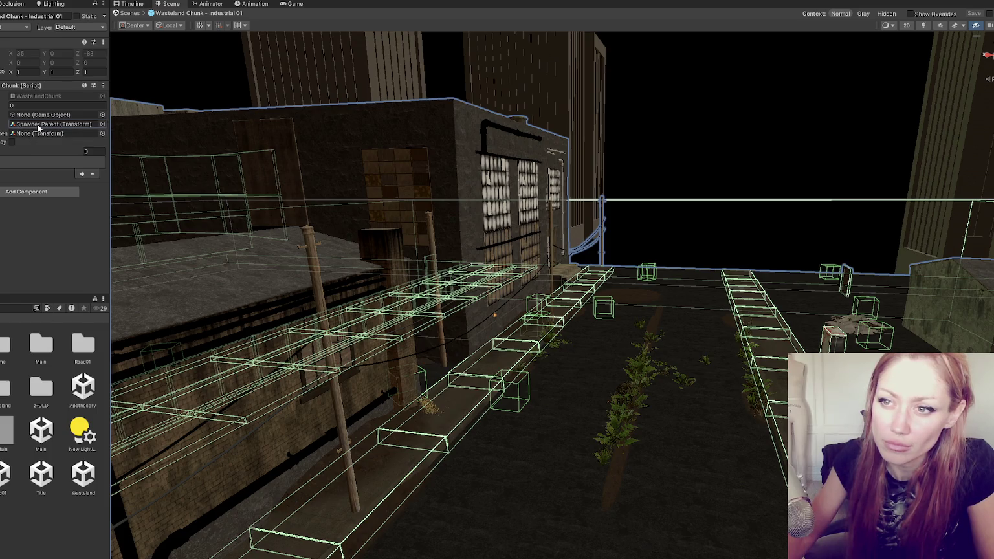
double_click(54, 124)
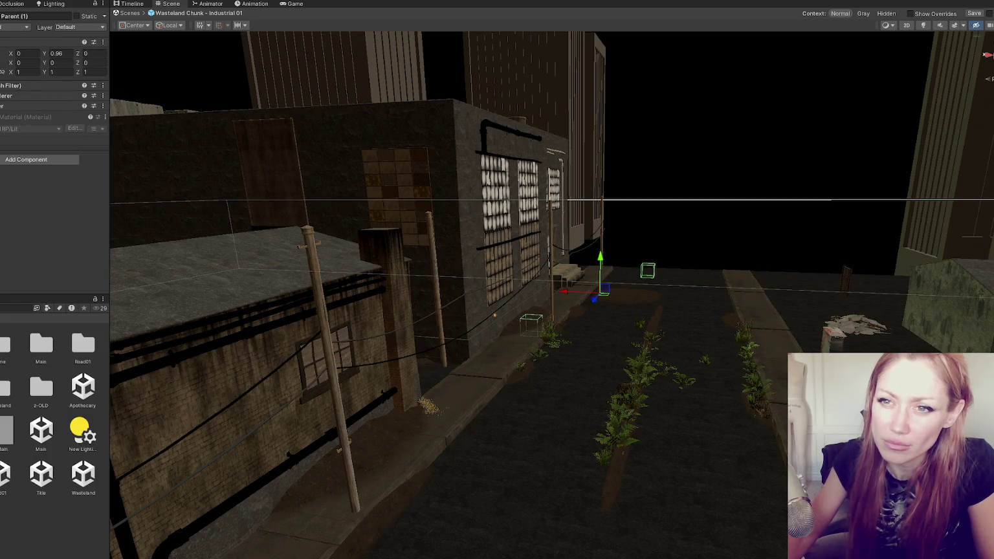
key("Escape")
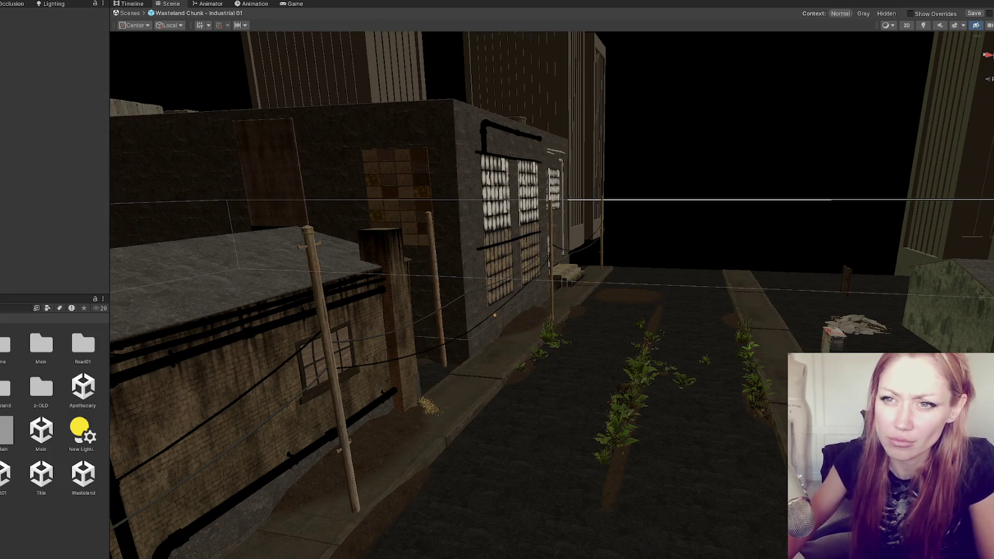
key("ctrl+z")
left_click(28, 16)
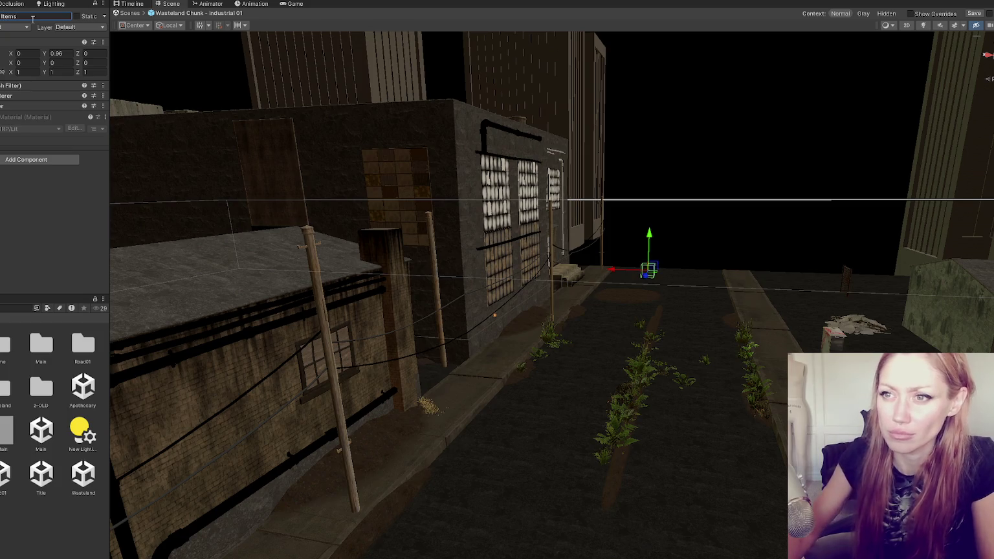
type("0")
Assign Dropped Items as the Industrial 01 chunk script's dropped-items parent and enter Play mode
key("ctrl+z")
key("ctrl+z")
left_click_drag(2, 117, 75, 116)
key("ctrl+z")
left_click_drag(87, 155, 81, 134)
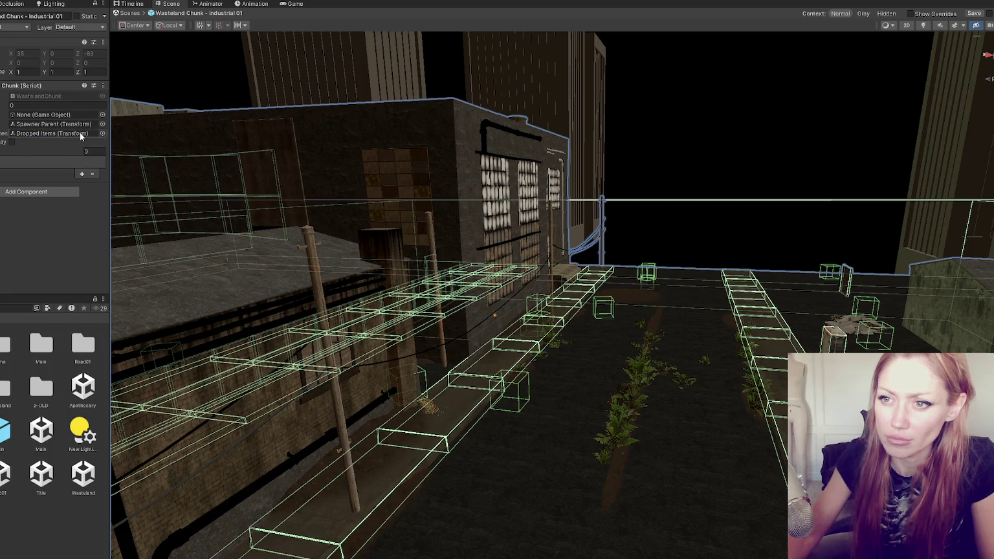
key("ctrl+p")
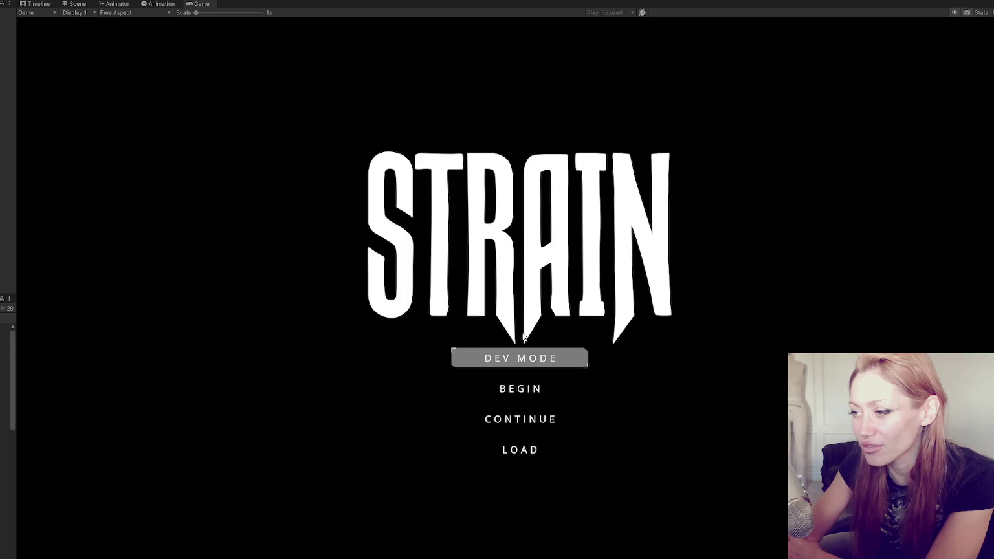
Continue the saved game and enter the first red door from the yard
left_click(557, 425)
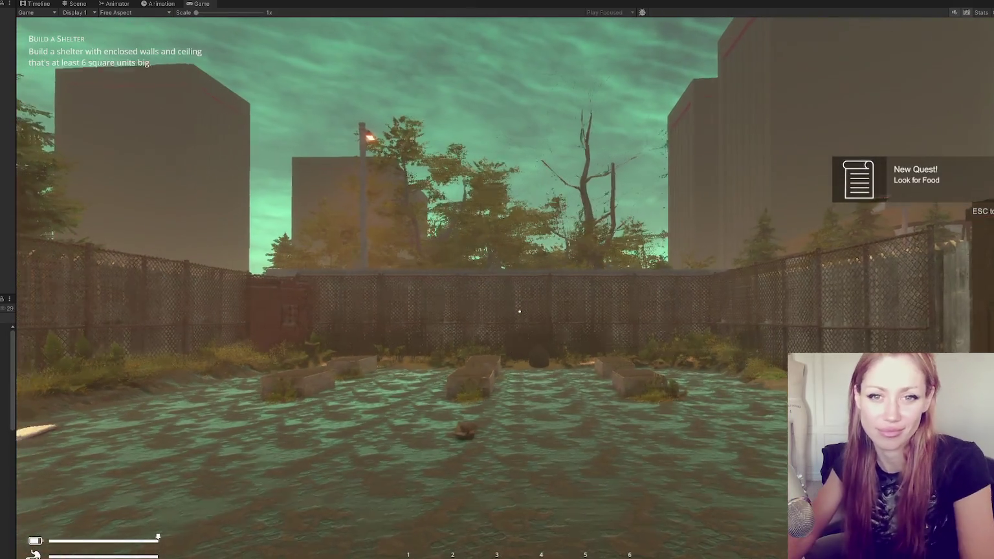
left_click(519, 311)
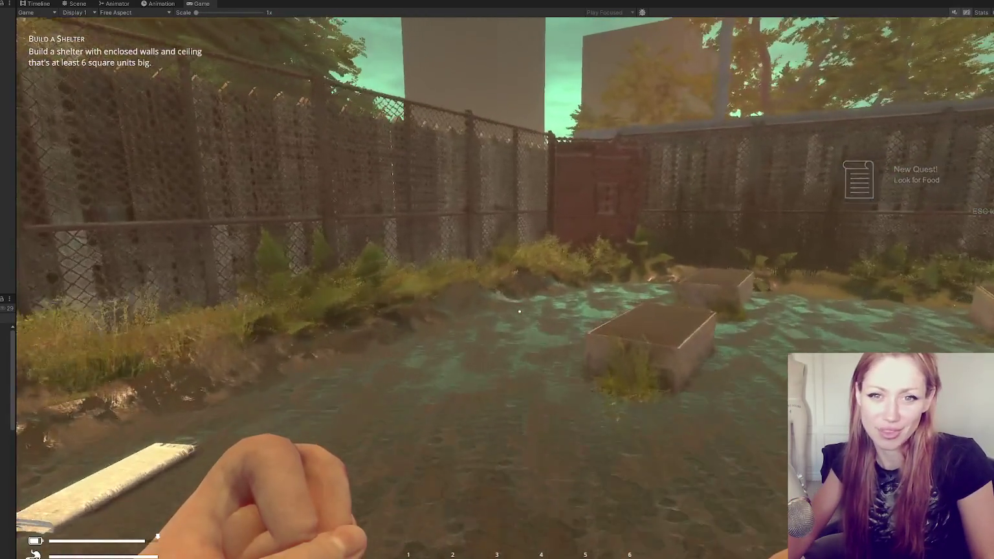
key("w")
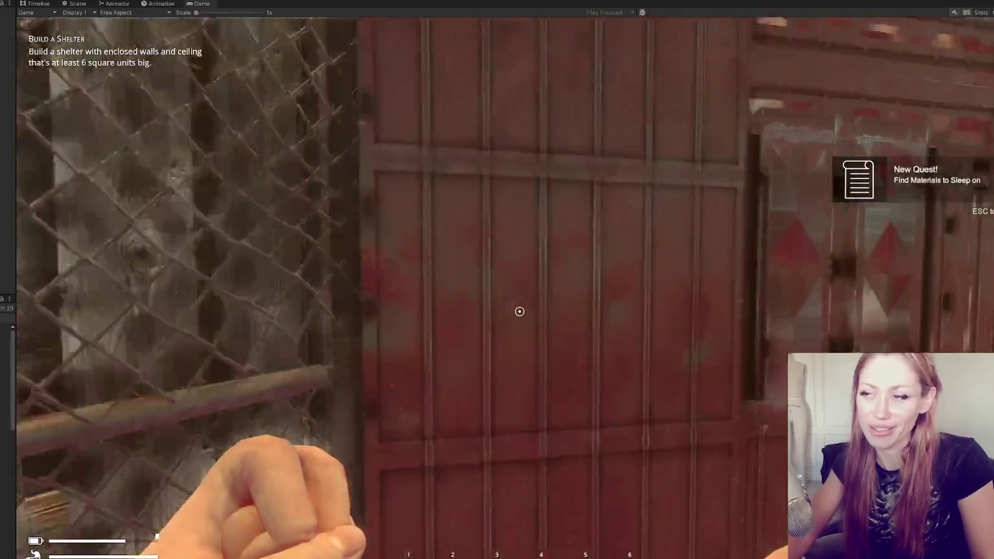
key("e")
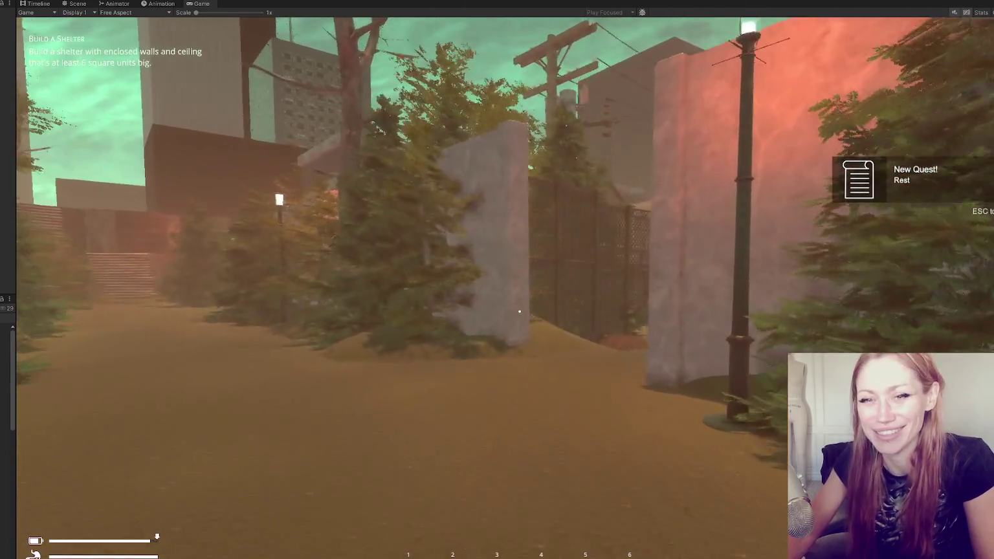
Walk through the gate and alley to the next red door, enter it, and stop Play mode
key("w")
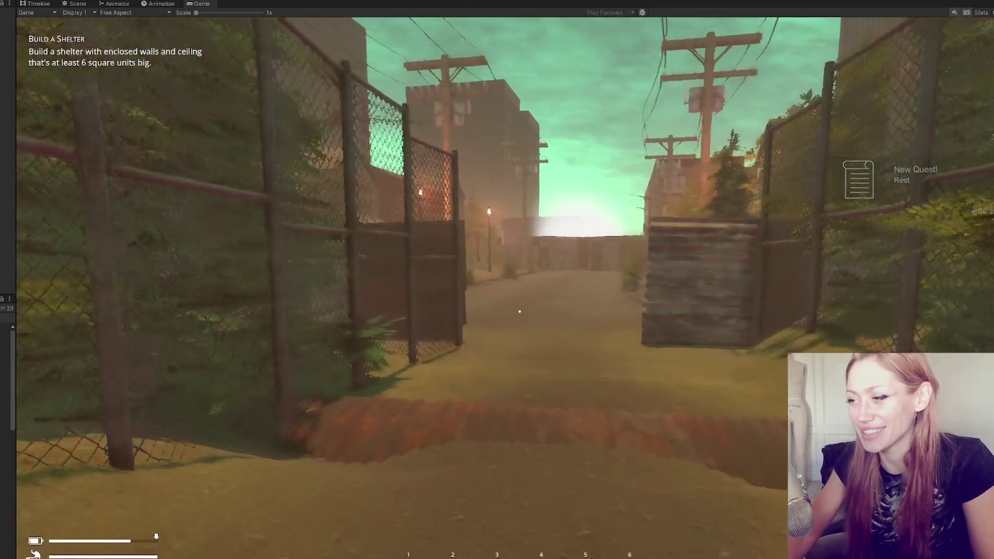
key("w")
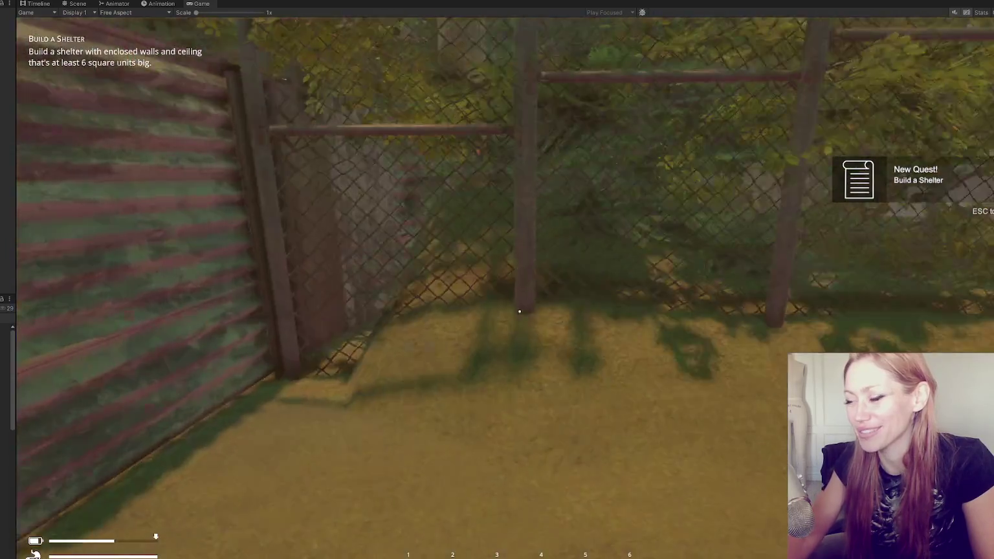
key("w")
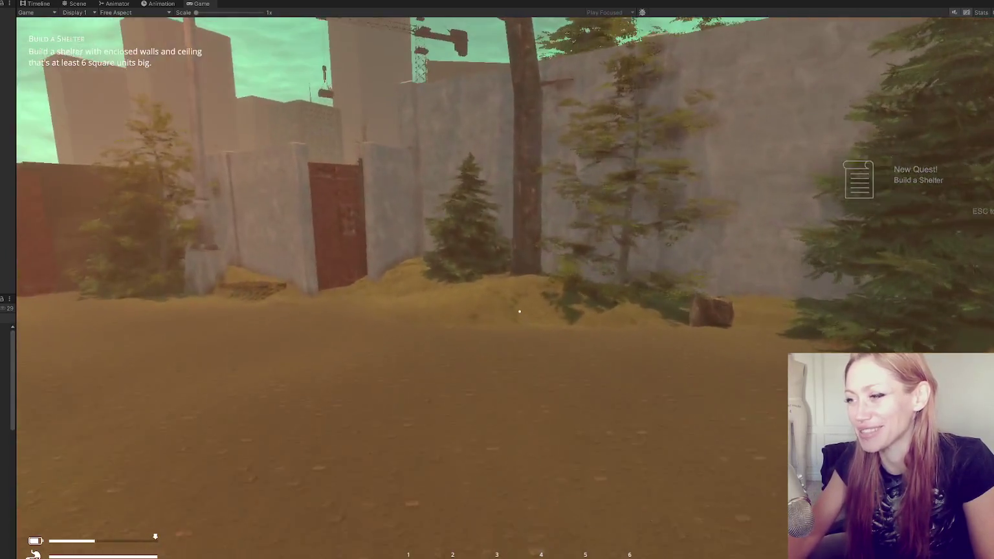
key("w")
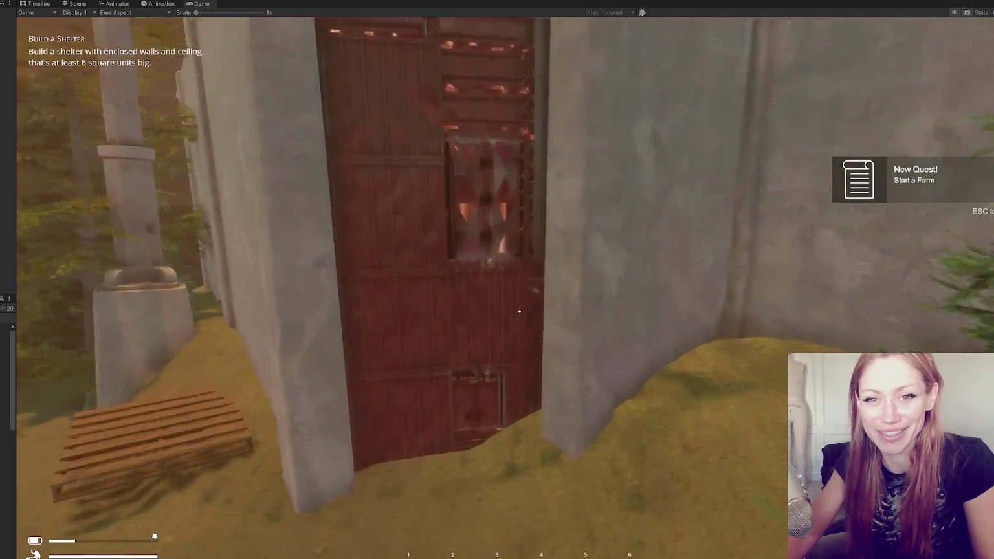
key("e")
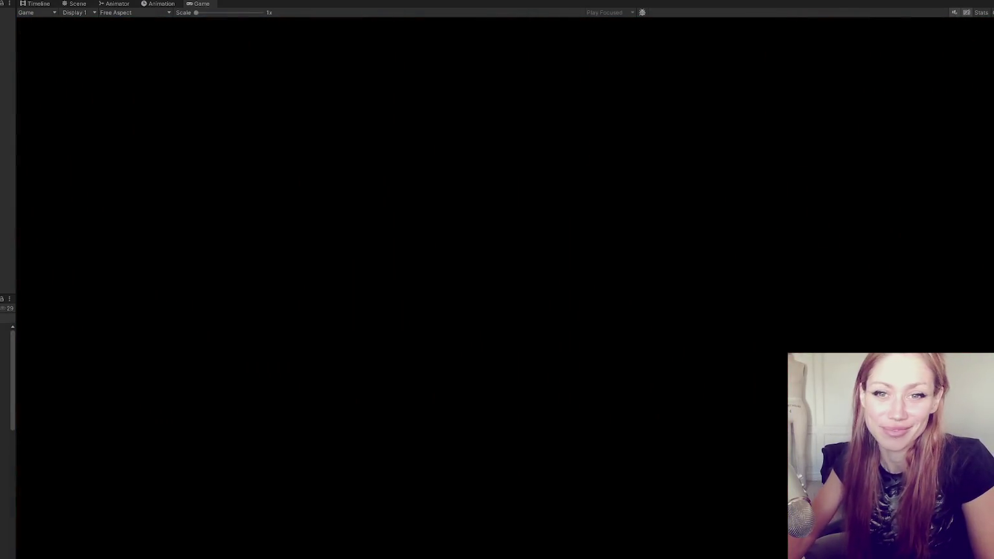
key("ctrl+p")
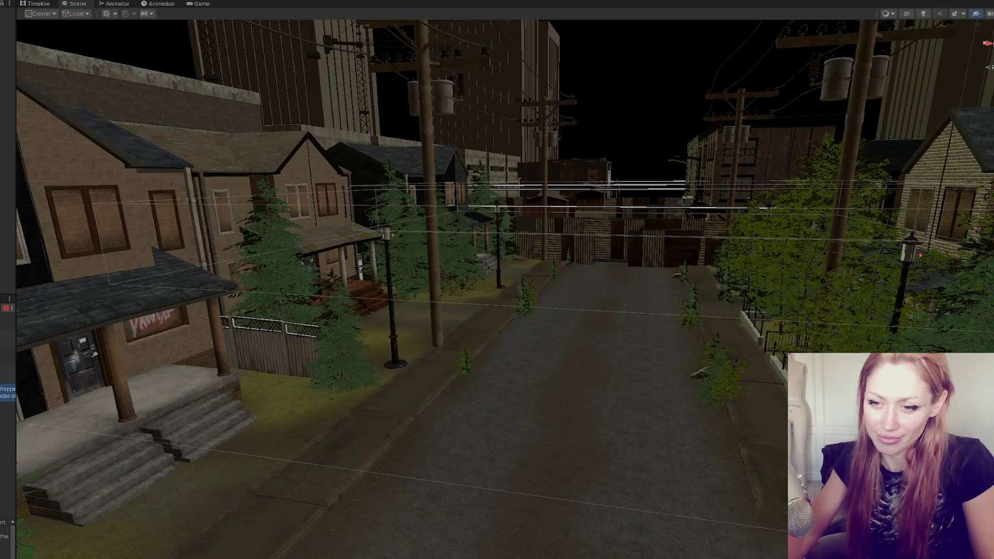
Glance at the spawn script in VS Code, resize the left panels, and open the Wasteland scene
key("alt+Tab")
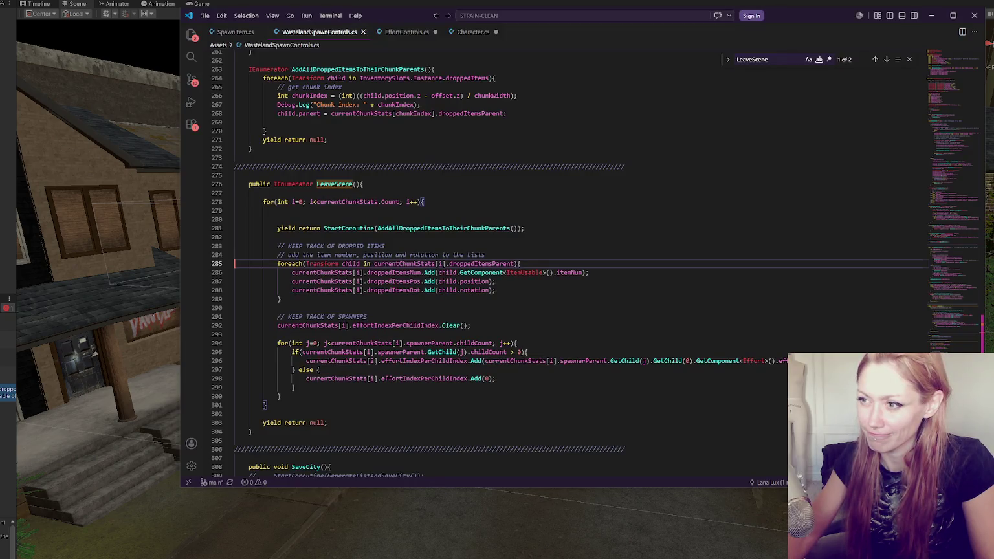
key("alt+Tab")
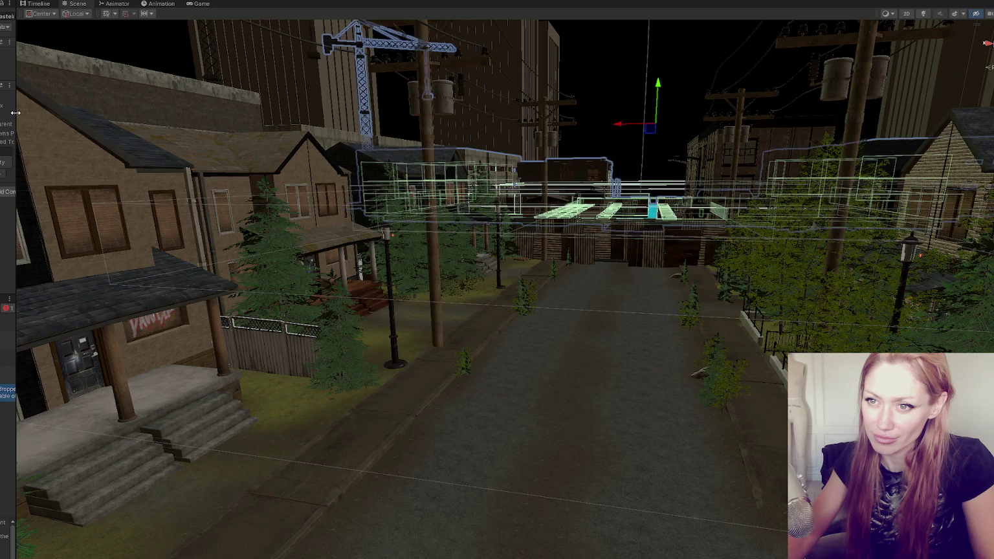
left_click_drag(17, 119, 114, 119)
left_click_drag(29, 134, 0, 134)
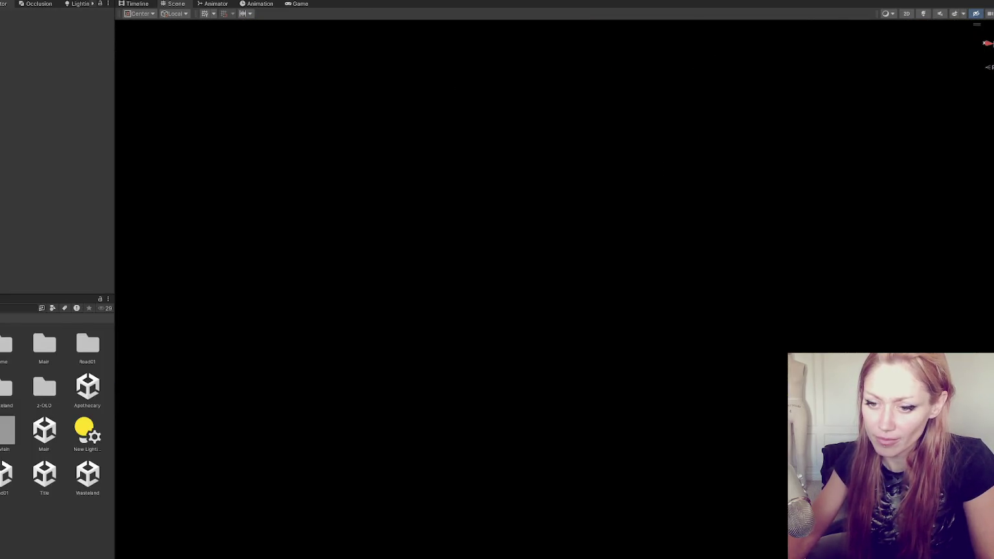
double_click(78, 482)
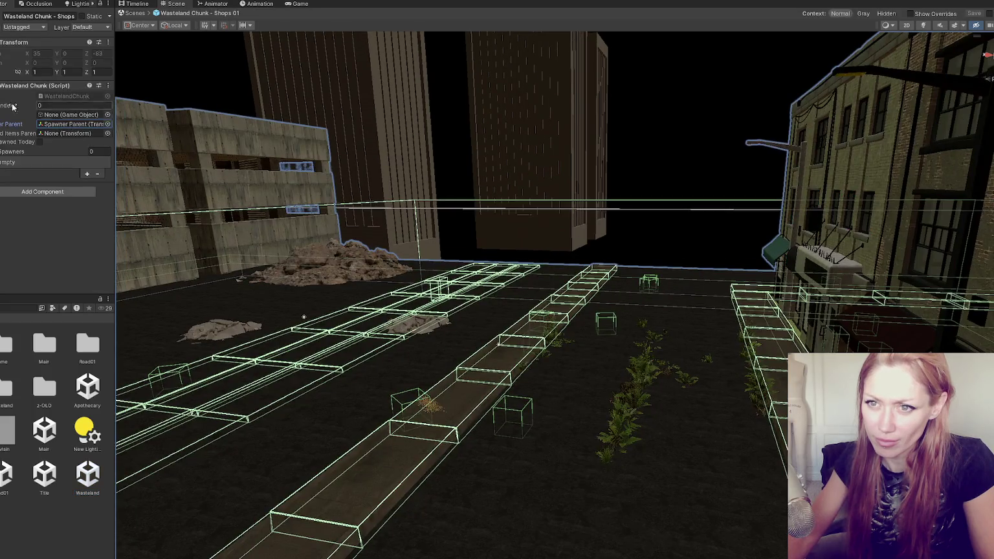
Create an empty 'Dropped Items' object at 0,0,0 in Shops 01 and assign it as the chunk's dropped-items parent
left_click(304, 317)
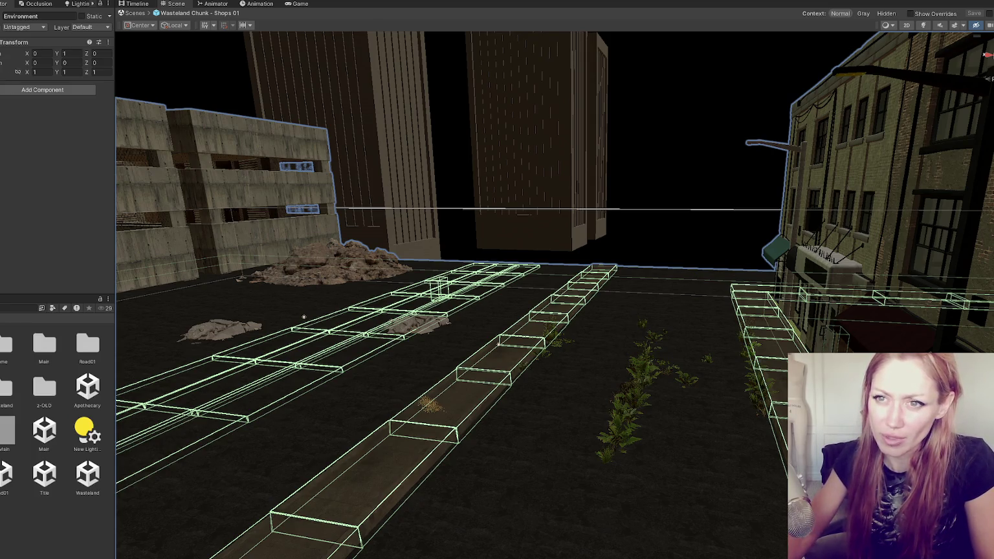
left_click(498, 343)
key("ctrl+shift+n")
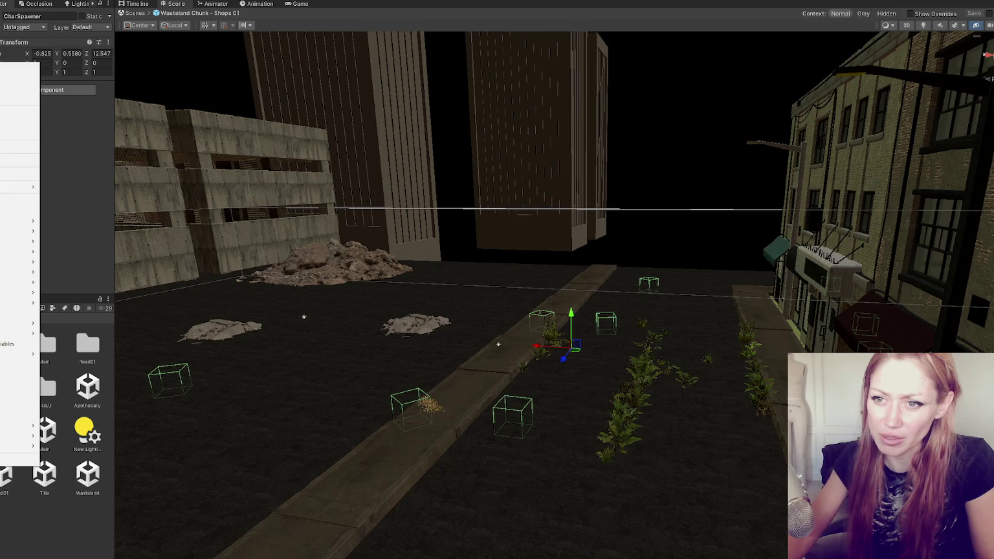
key("Delete")
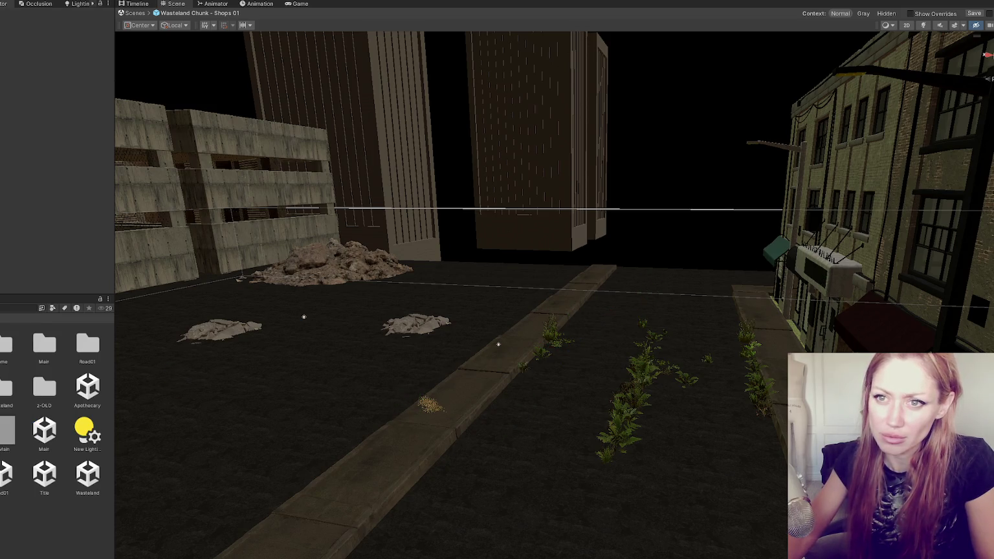
key("ctrl+z")
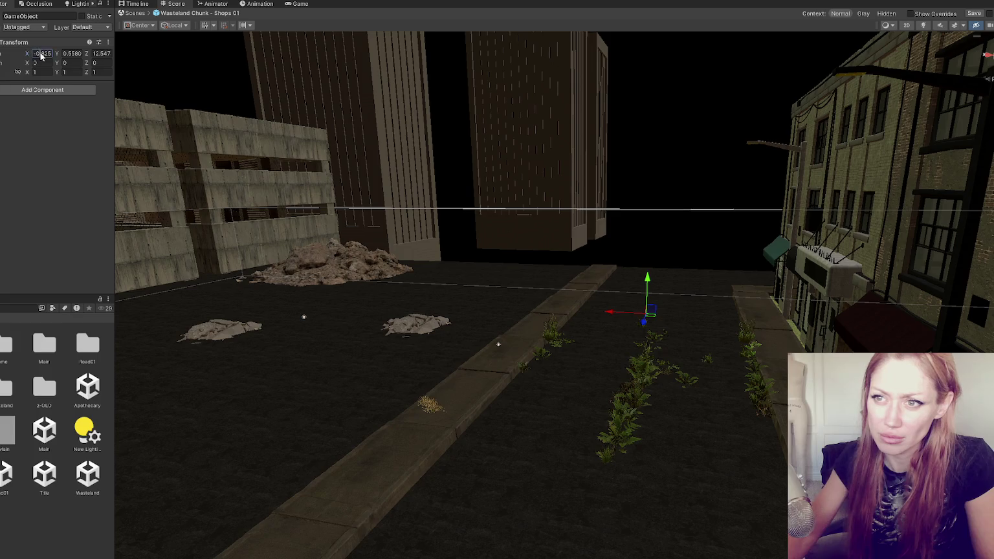
type("0")
key("Tab")
type("0")
key("Tab")
type("0")
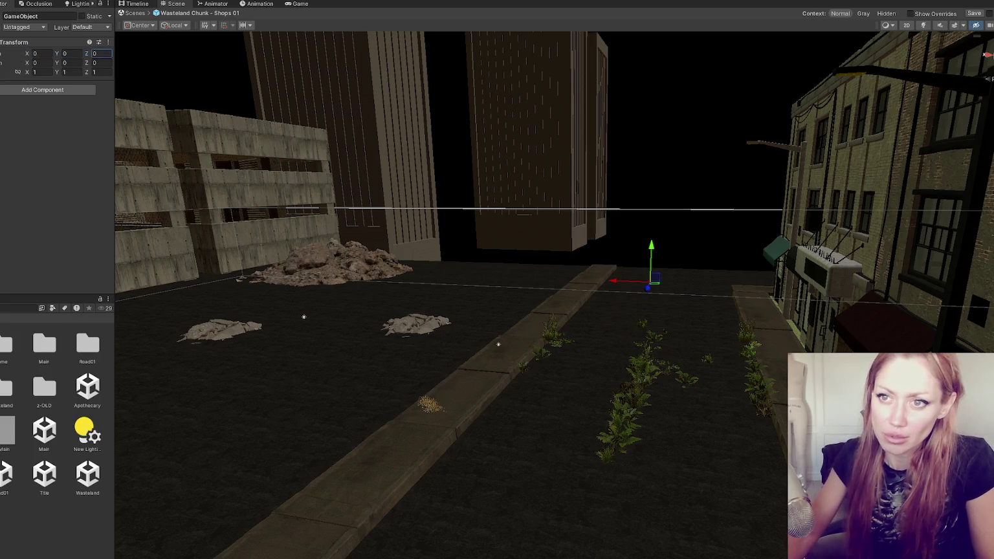
type("Dropped Itm")
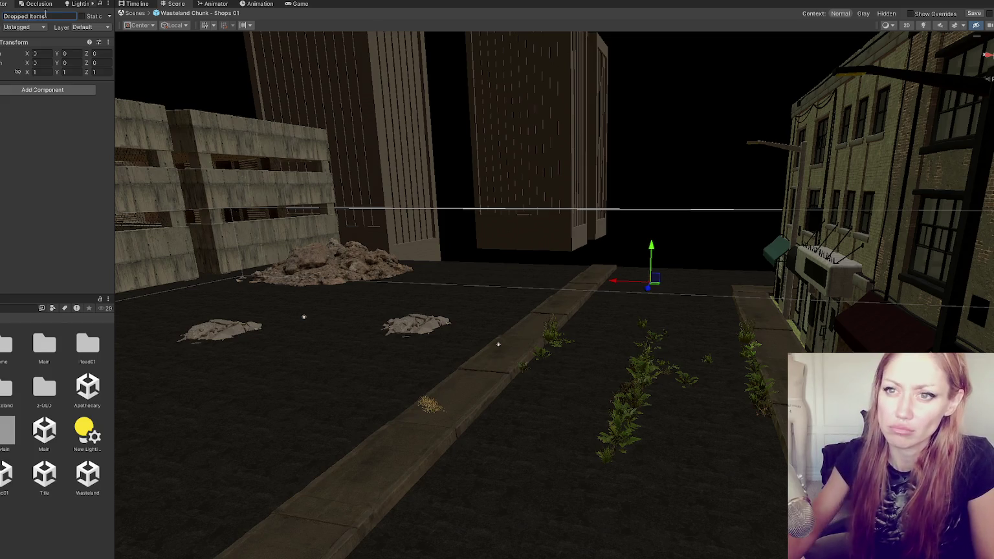
left_click(1, 15)
left_click_drag(2, 133, 55, 138)
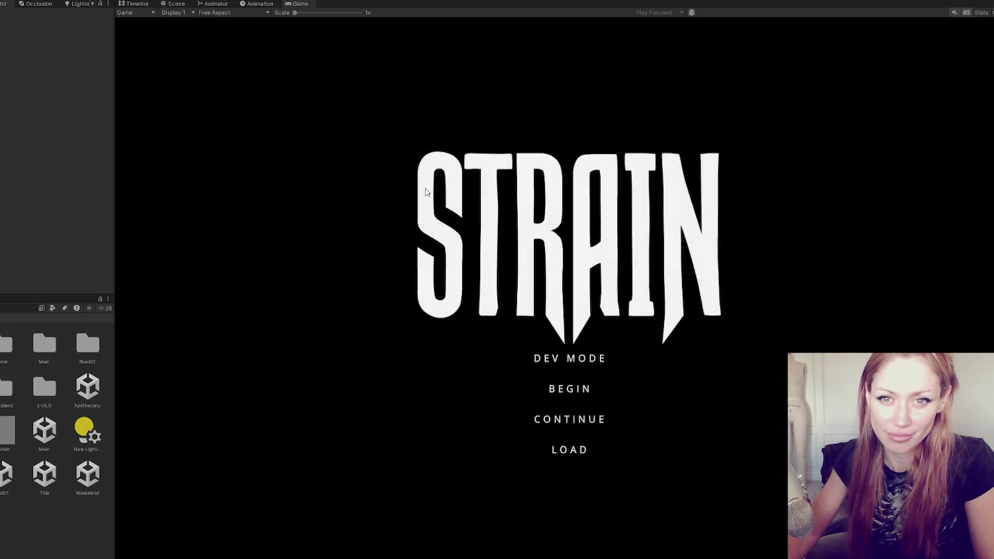
Load into the game and walk and sprint across the yard and alley to the road
left_click(590, 364)
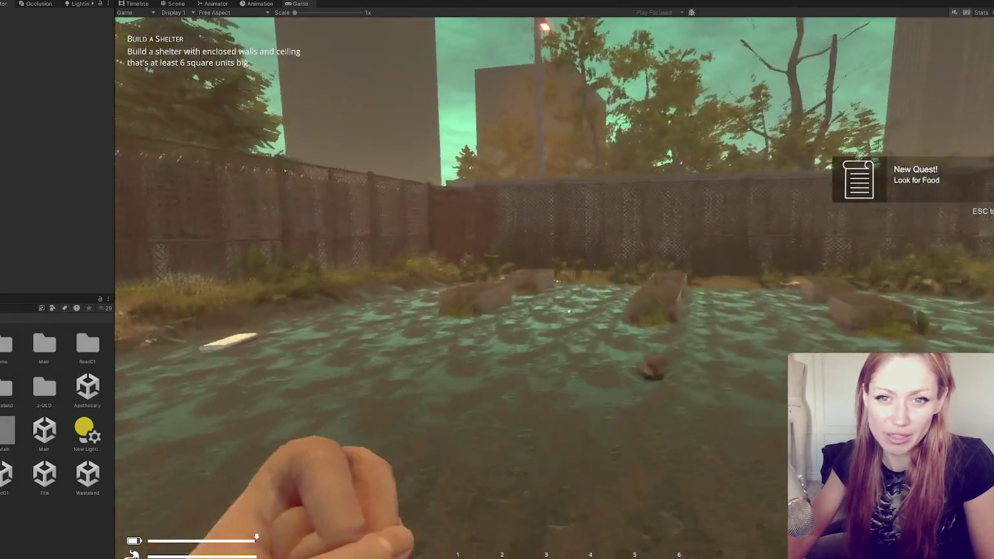
key("w")
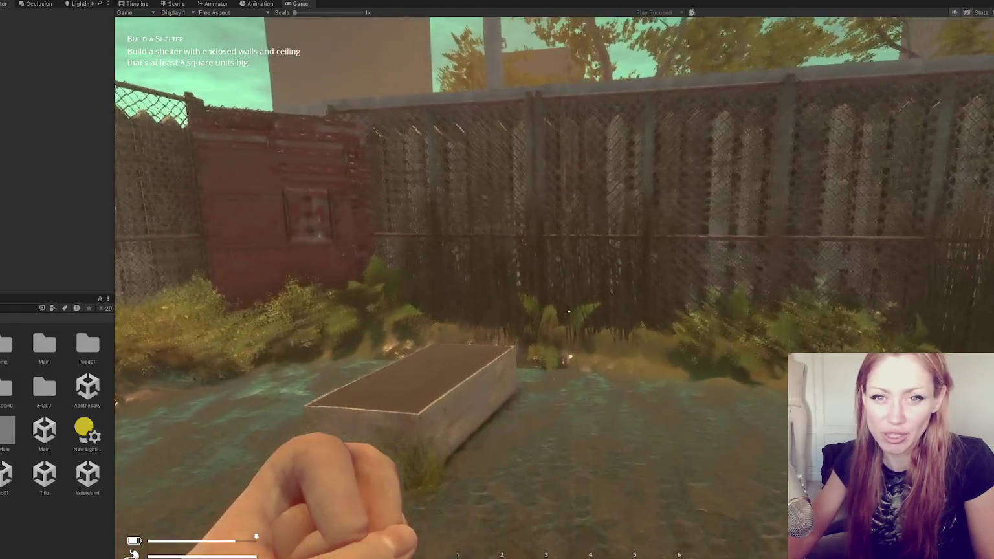
key("w")
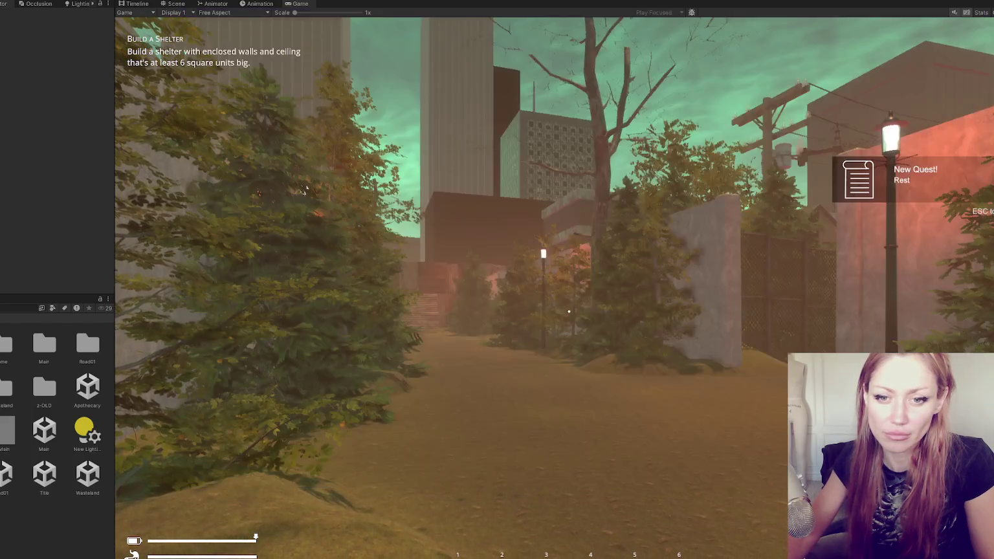
key("shift+w")
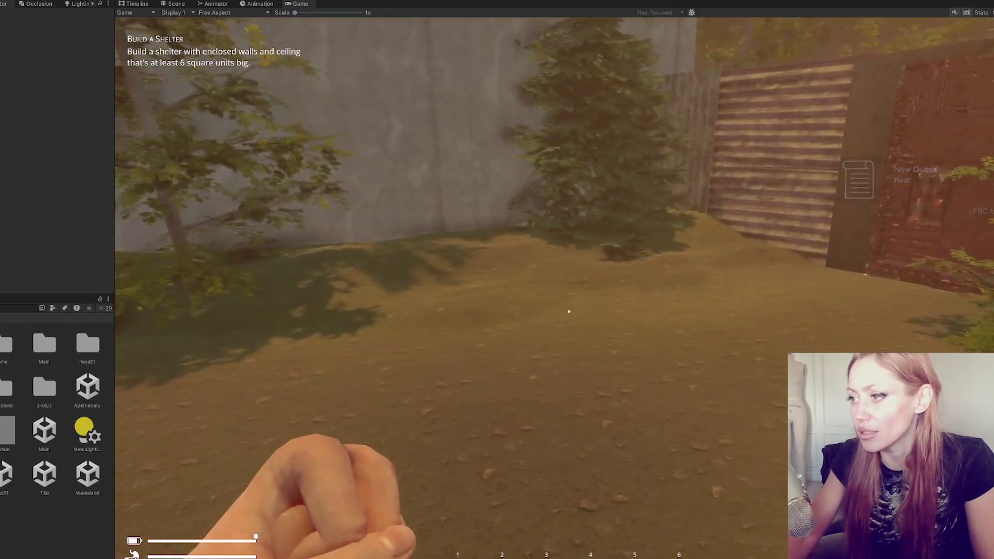
key("shift+w")
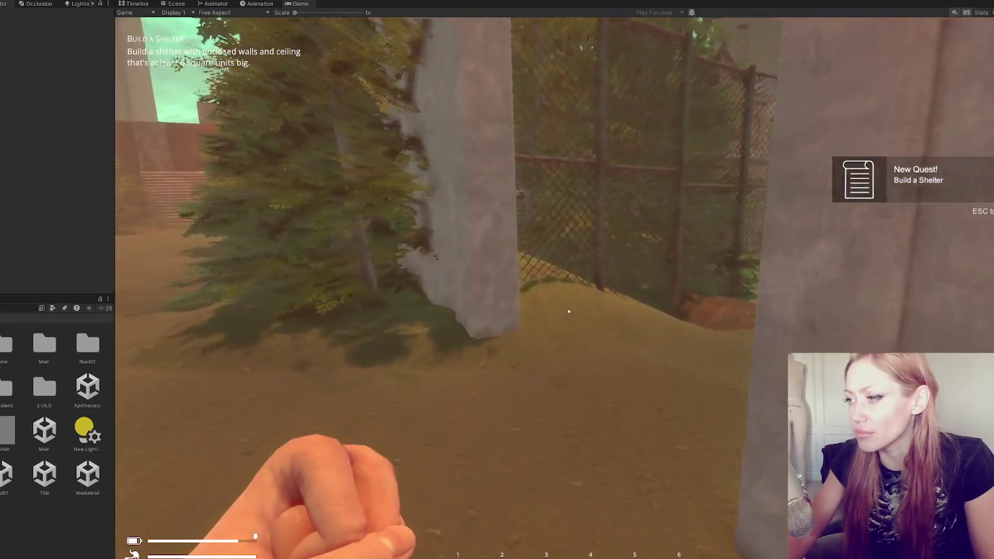
key("shift+w")
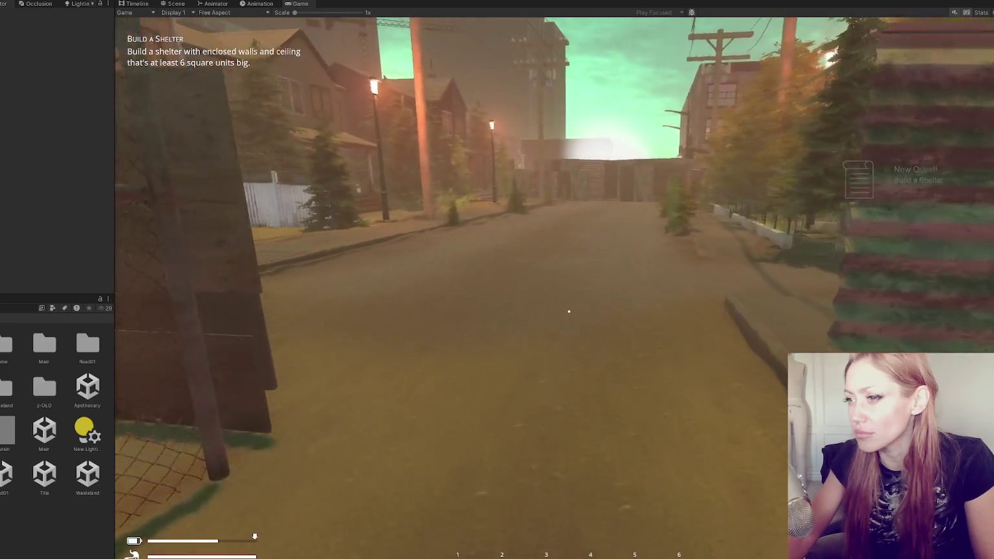
Walk along the street toward the walled yard, open the Stats menu, and maximize the Game view
key("w")
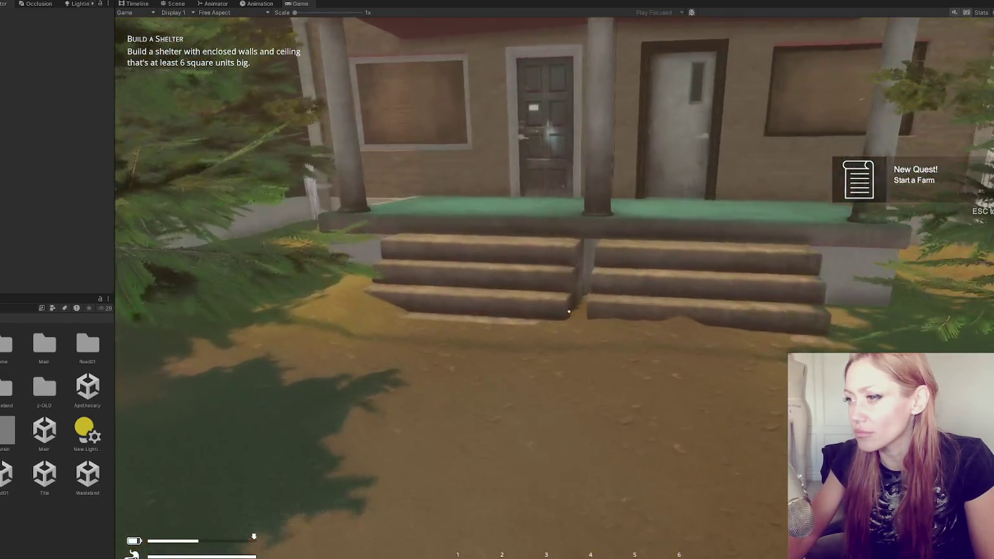
key("w")
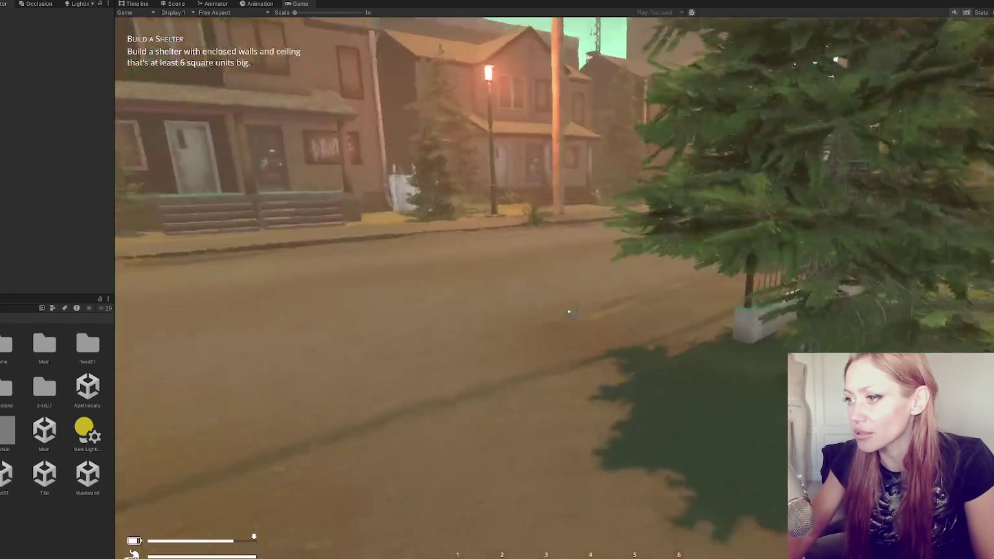
key("w")
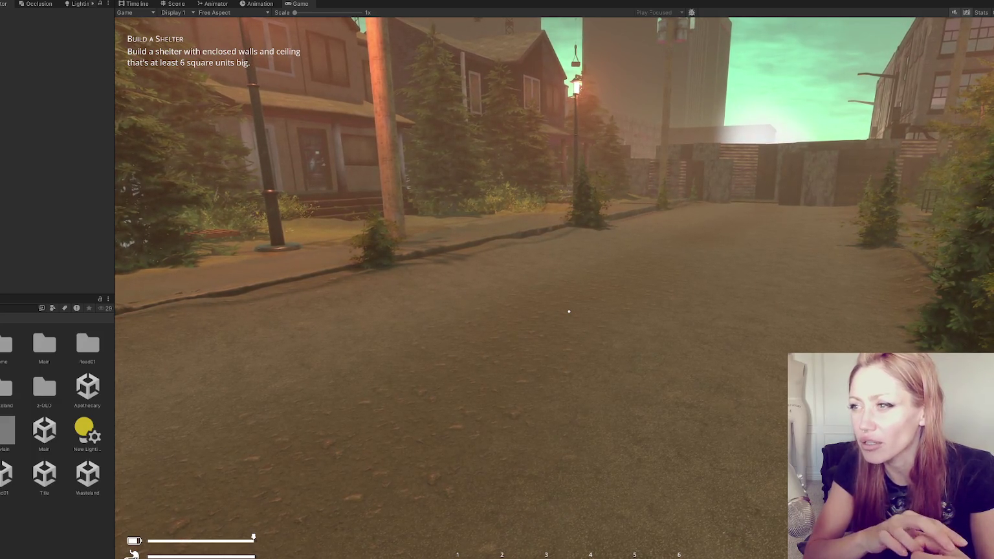
key("w")
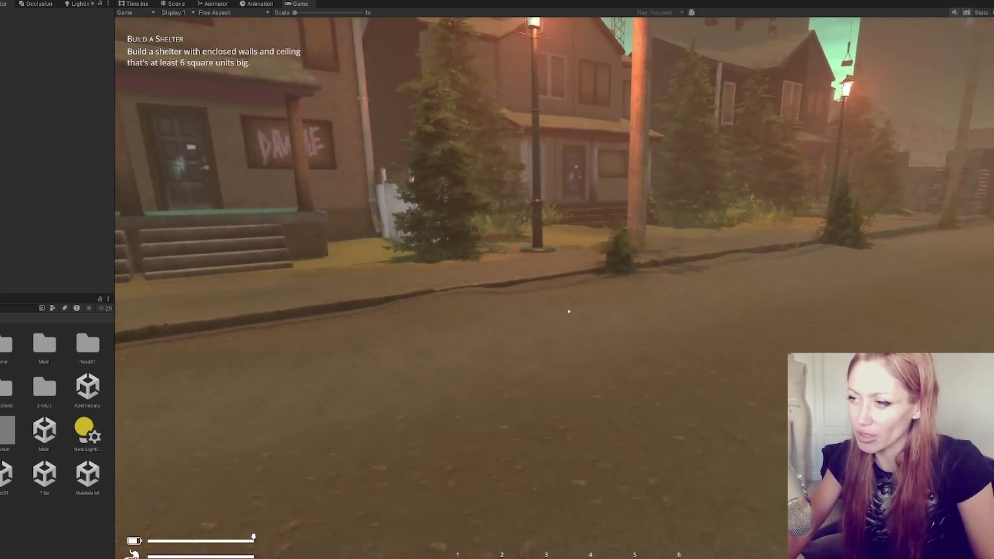
key("w")
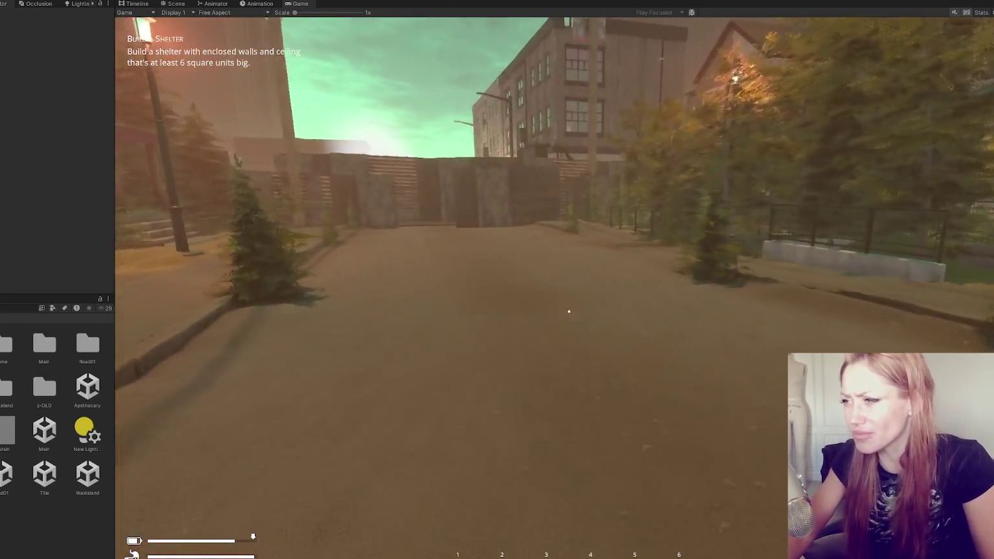
key("Tab")
key("shift+space")
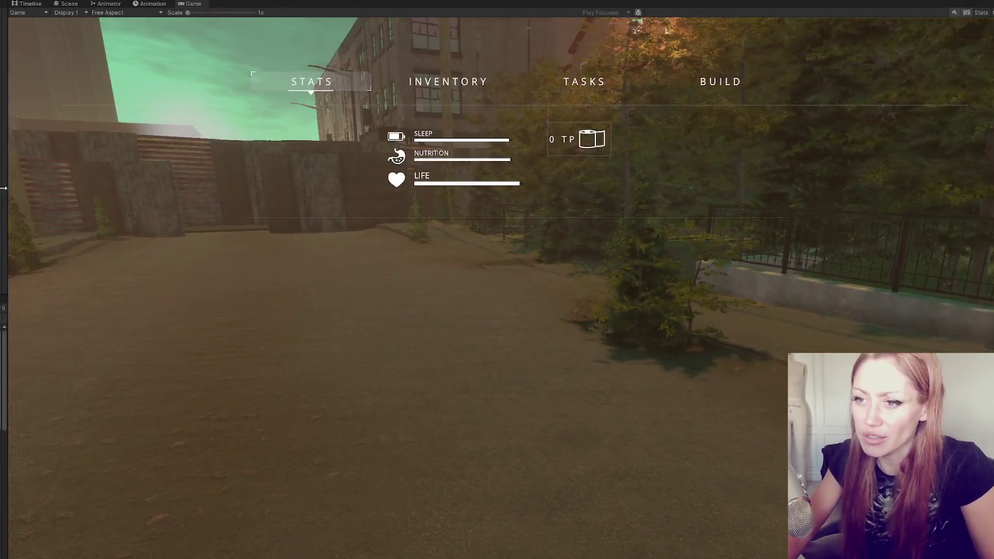
Close the in-game menu and walk across the walled yard, then down the street toward the striped gated wall
key("Tab")
key("w")
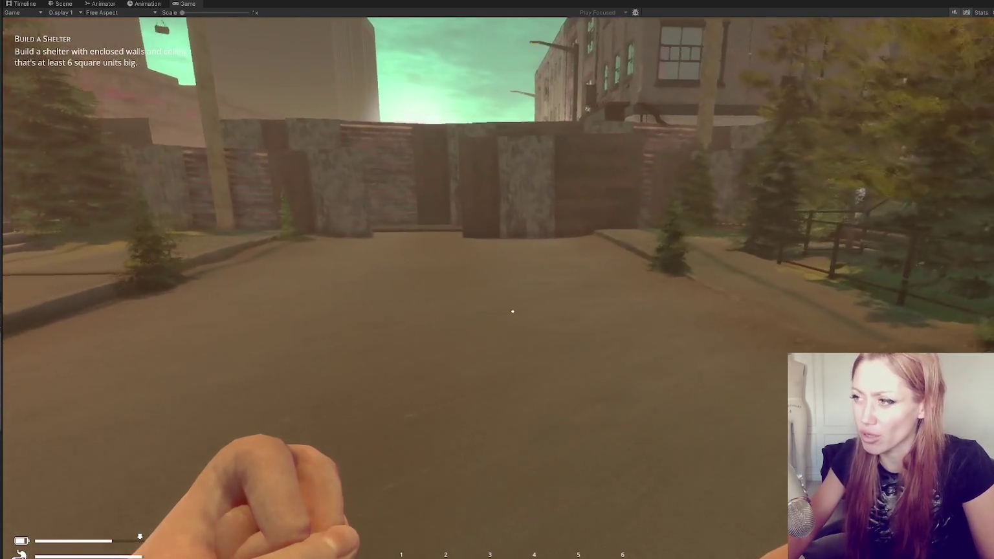
key("w")
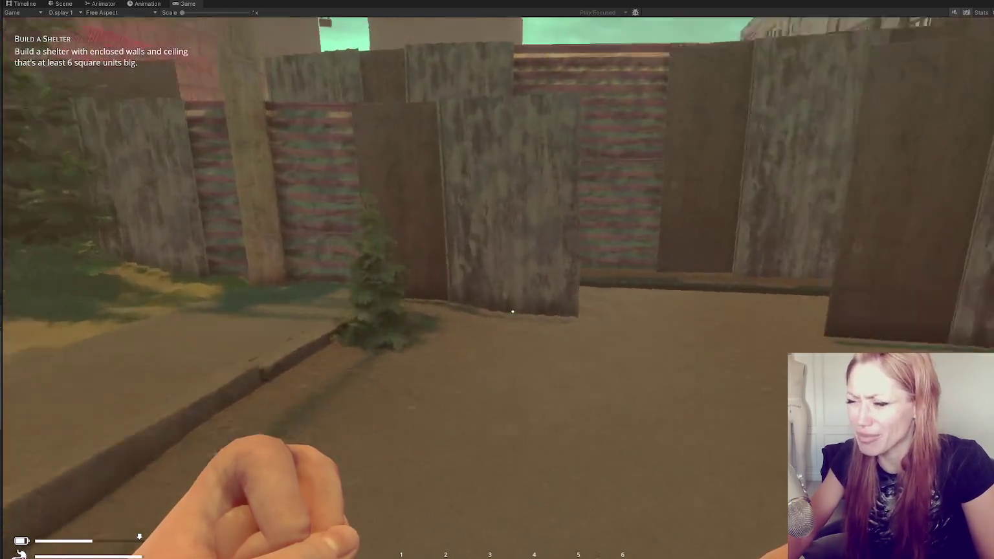
key("w")
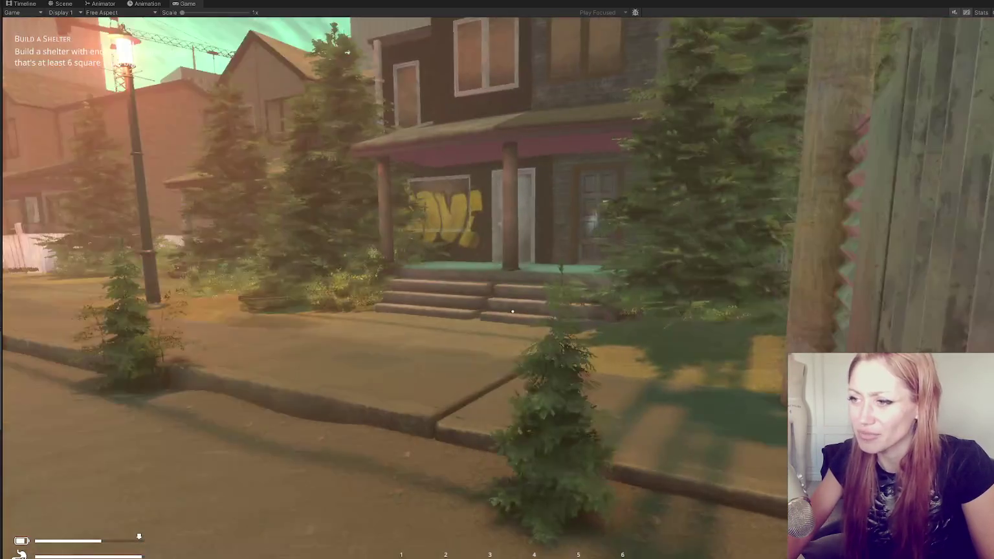
key("w")
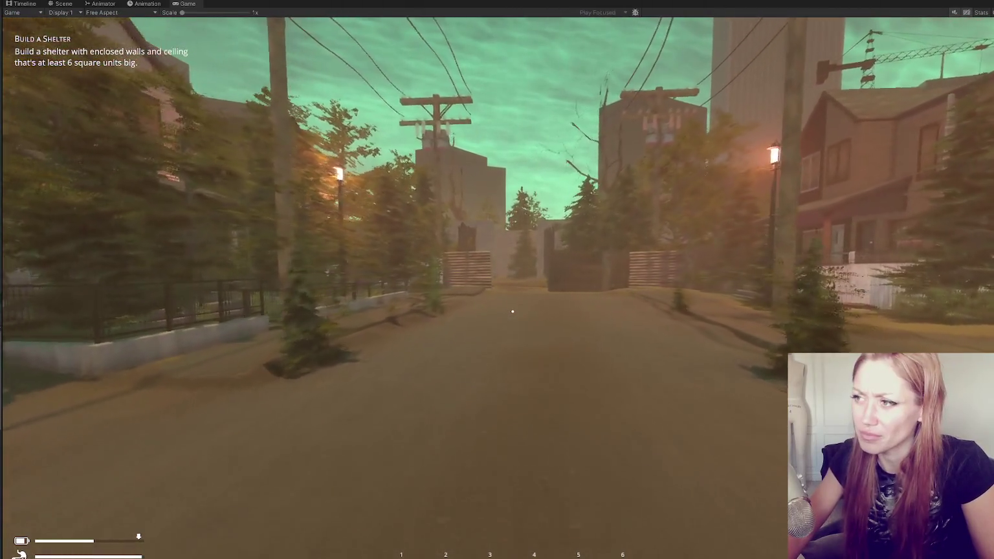
key("w")
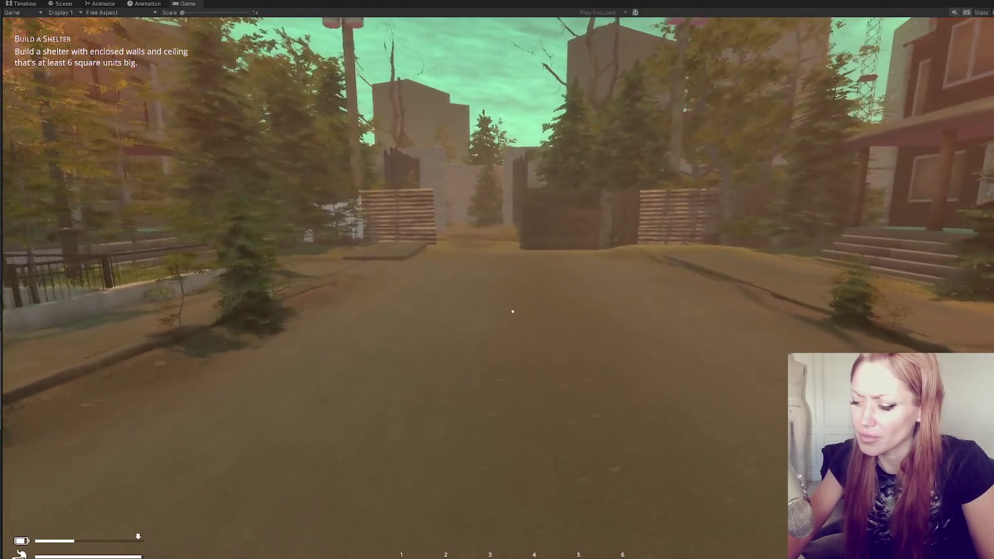
key("w")
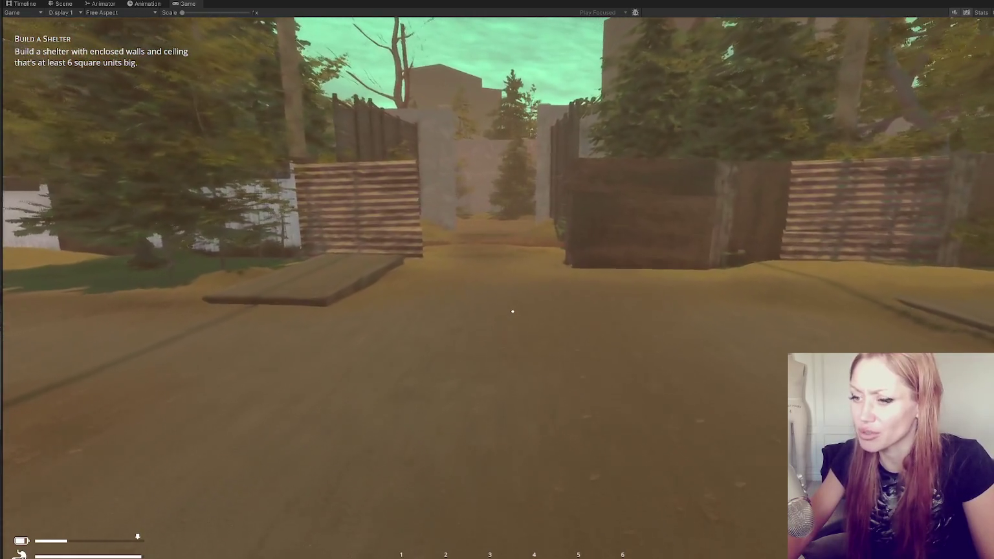
Pass between the walls and pillars, go through the red door into the pond garden, and show the Build list
key("w")
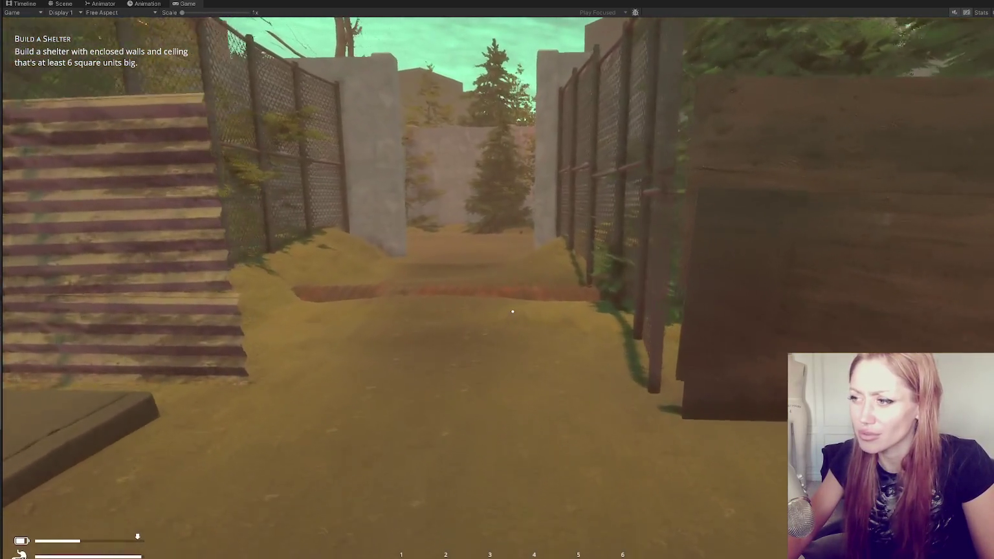
key("w")
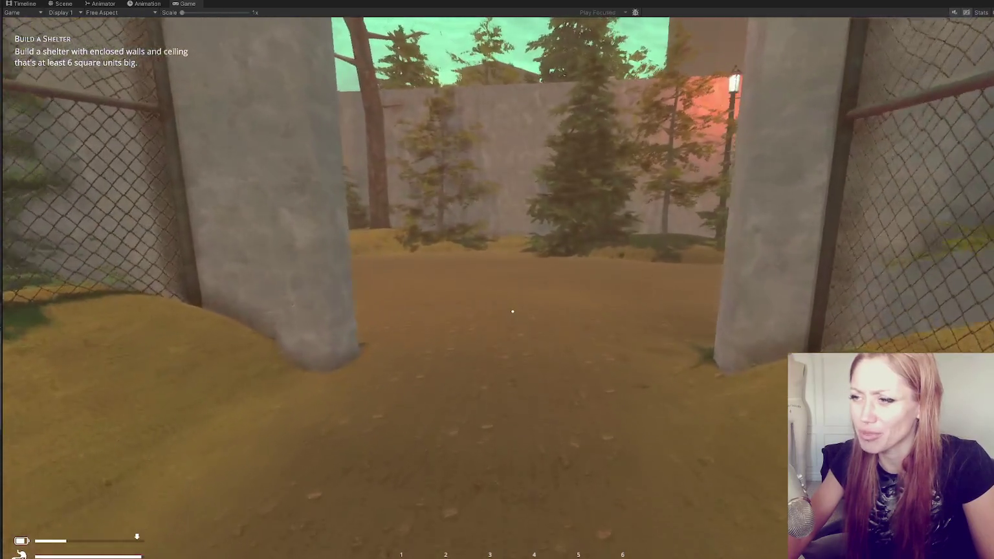
key("w")
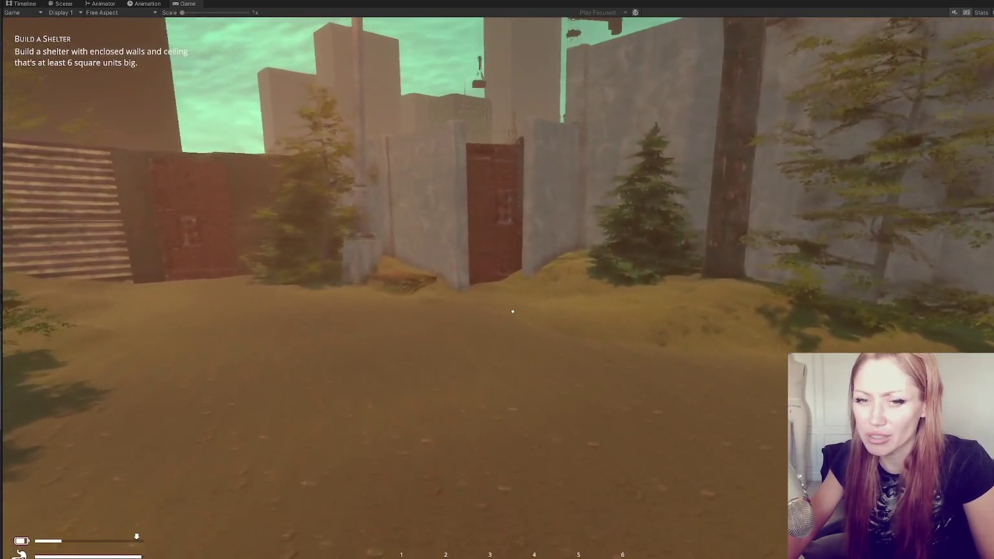
key("w")
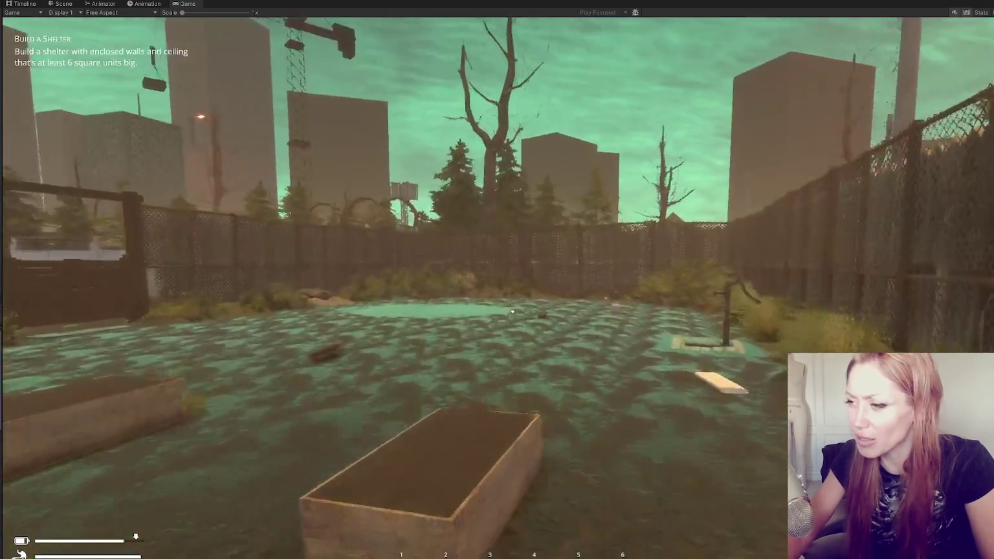
key("w")
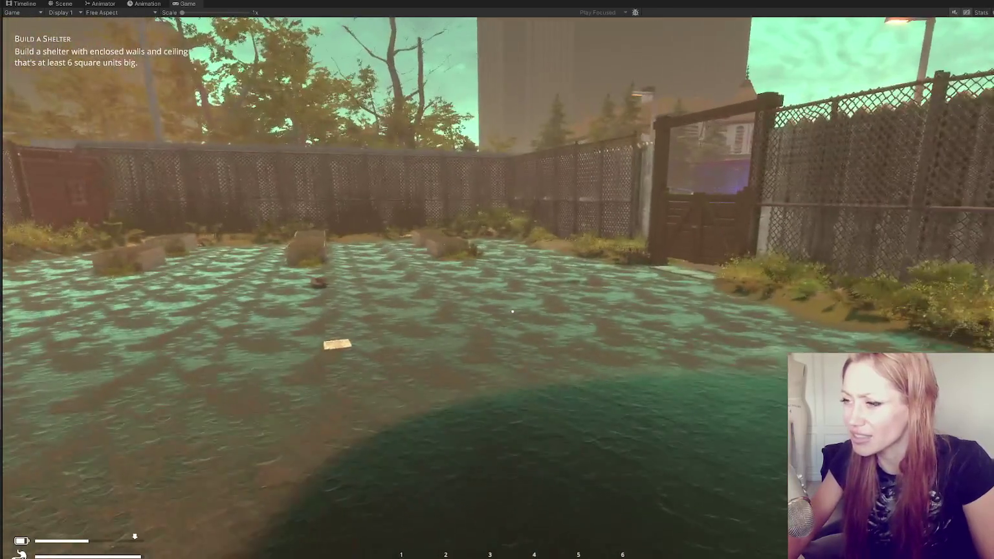
key("Tab")
left_click(709, 86)
Place a Stone Floor slab on the muddy garden ground, exit build mode and bring up the Stats page
scroll(418, 383, "down", 3)
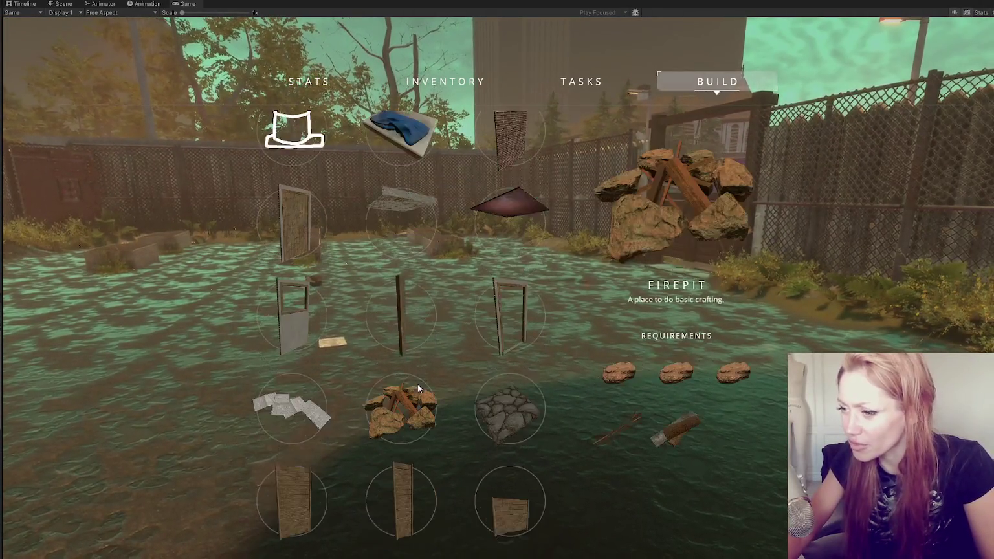
left_click(509, 381)
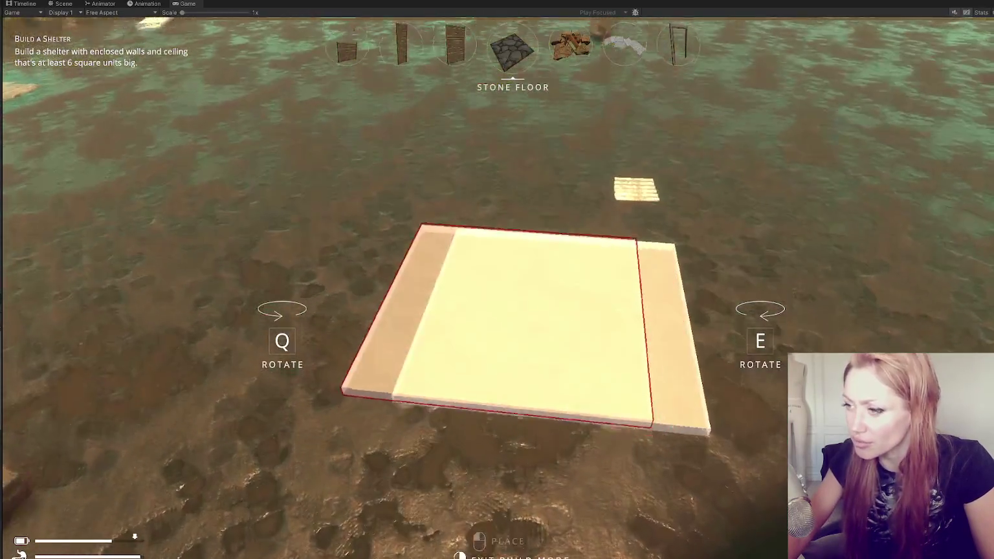
right_click(512, 311)
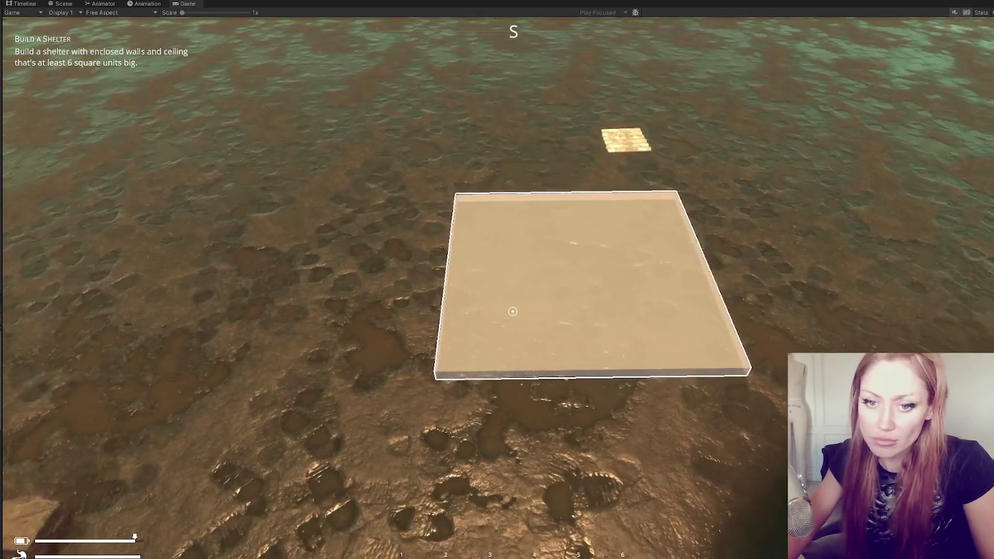
key("Tab")
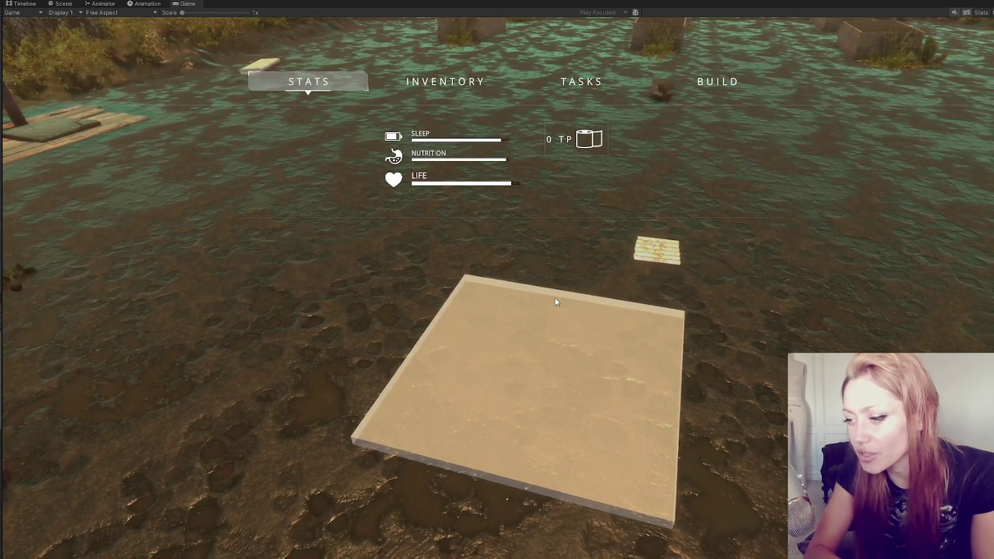
Reopen the Build list and scroll through the walls, doorframes, table and stone floor
key("Tab")
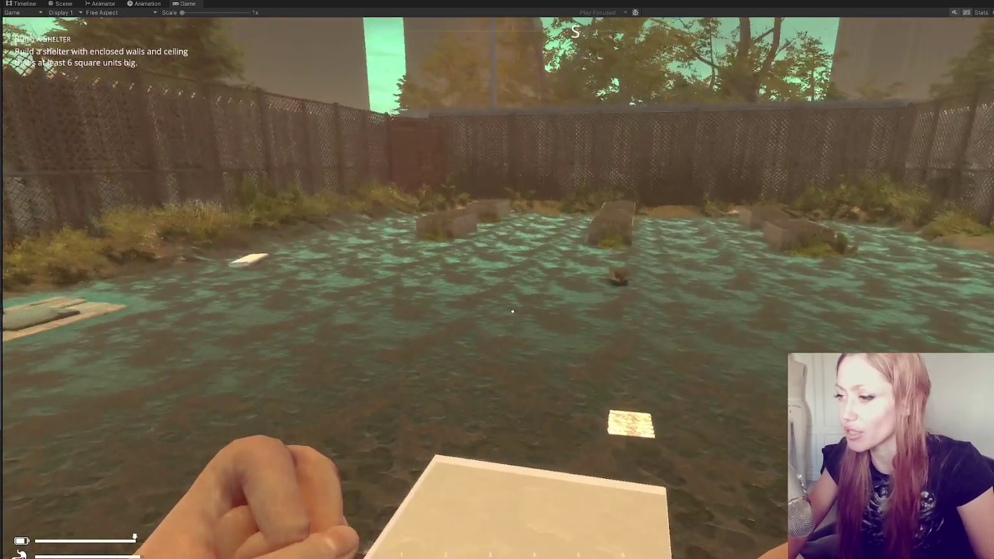
key("Tab")
left_click(707, 86)
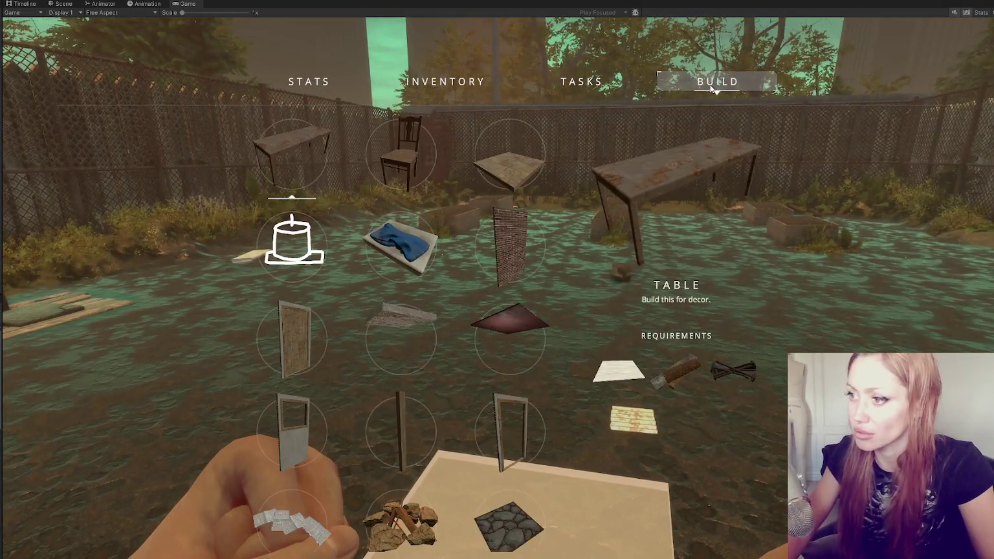
scroll(497, 282, "down", 5)
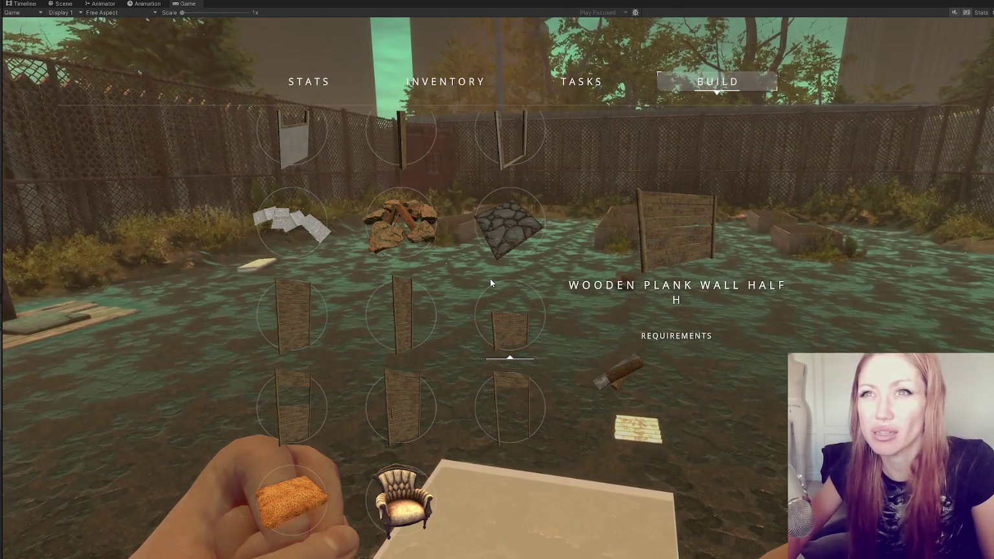
scroll(490, 283, "down", 3)
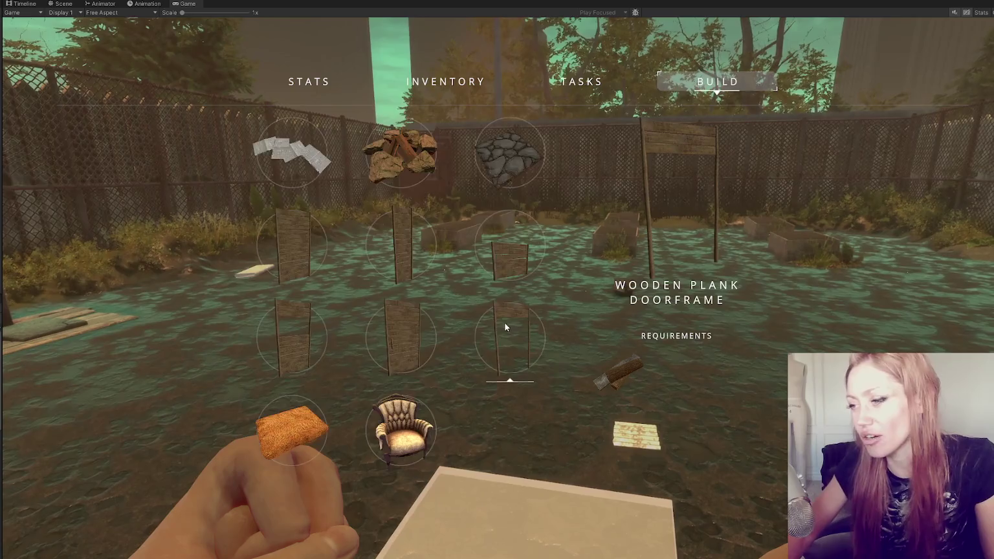
scroll(507, 322, "up", 2)
scroll(507, 321, "up", 5)
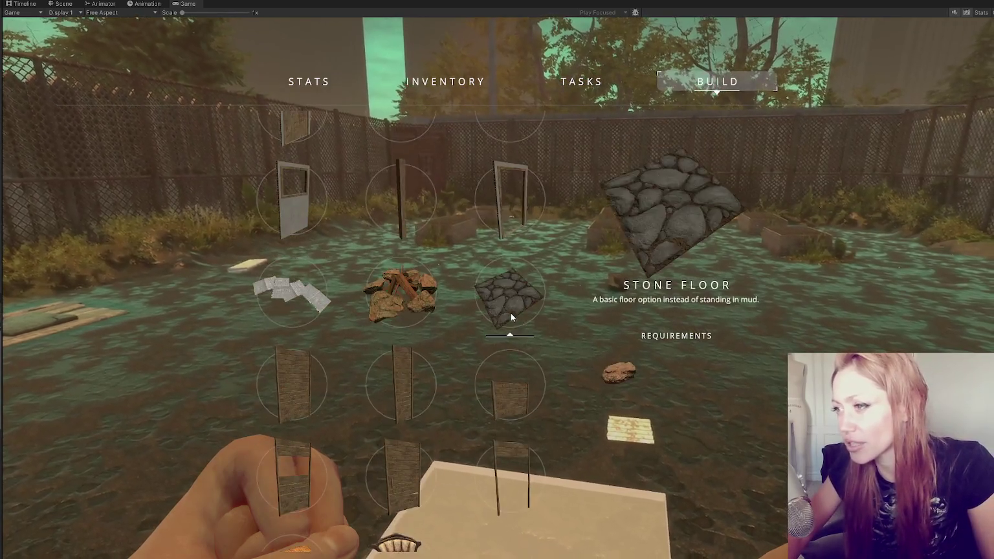
Close the build list and walk the player up to the yard's red door
key("Tab")
left_click(518, 309)
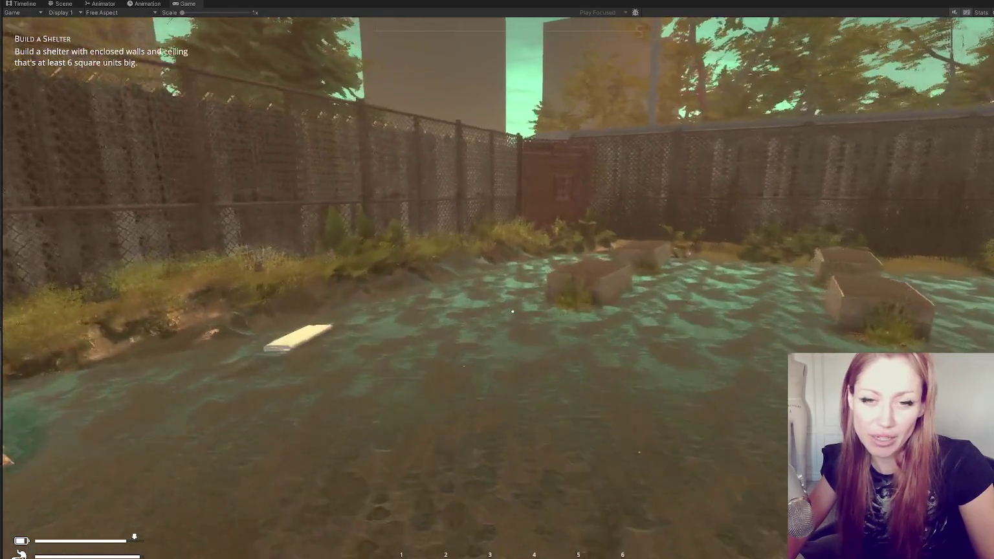
key("w")
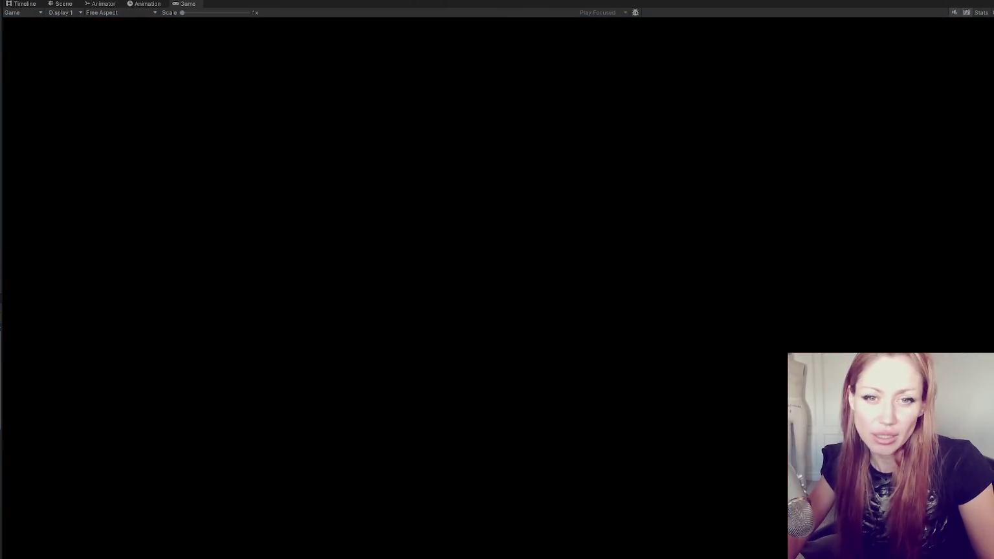
Stop the playtest, restore the docked layout, and select the index-out-of-range error in the Console
key("ctrl+p")
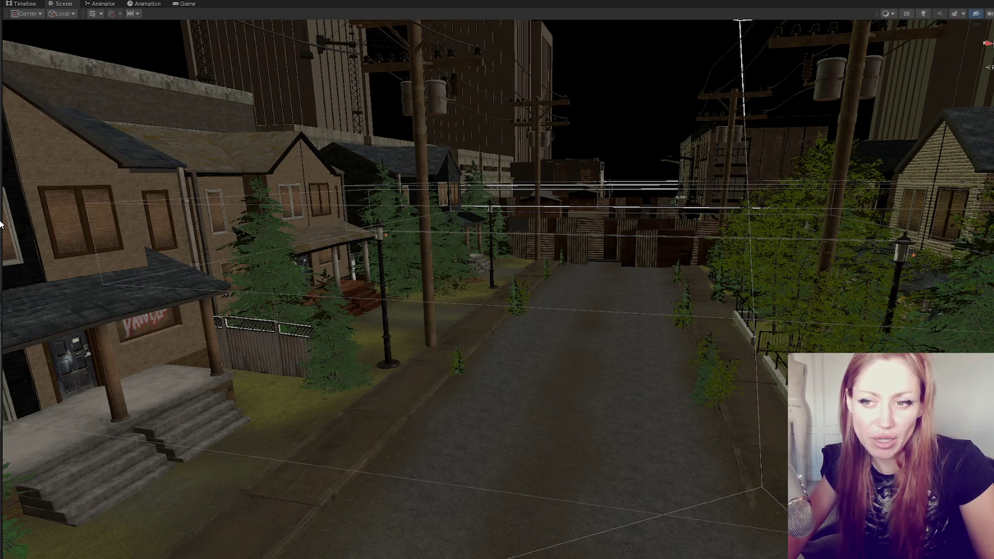
key("shift+space")
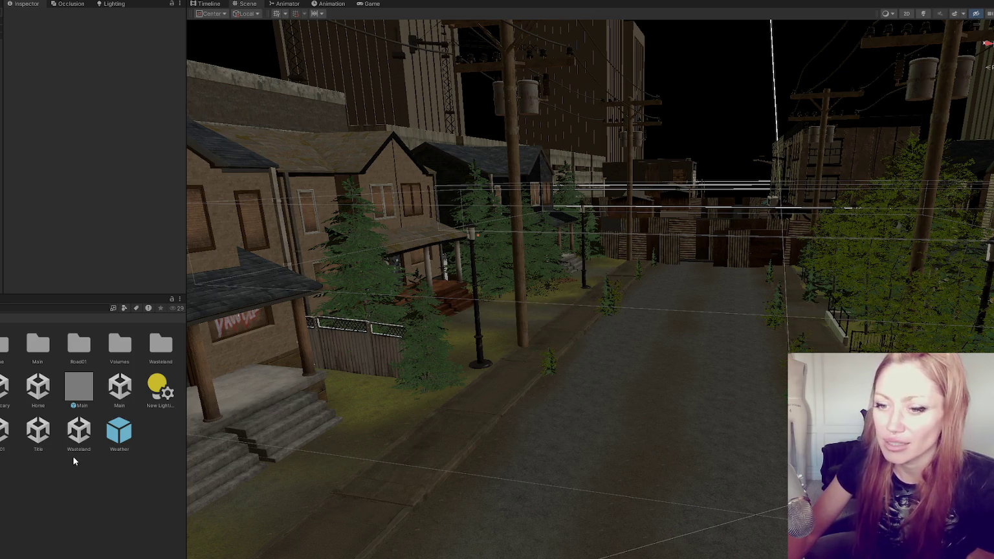
key("ctrl+shift+c")
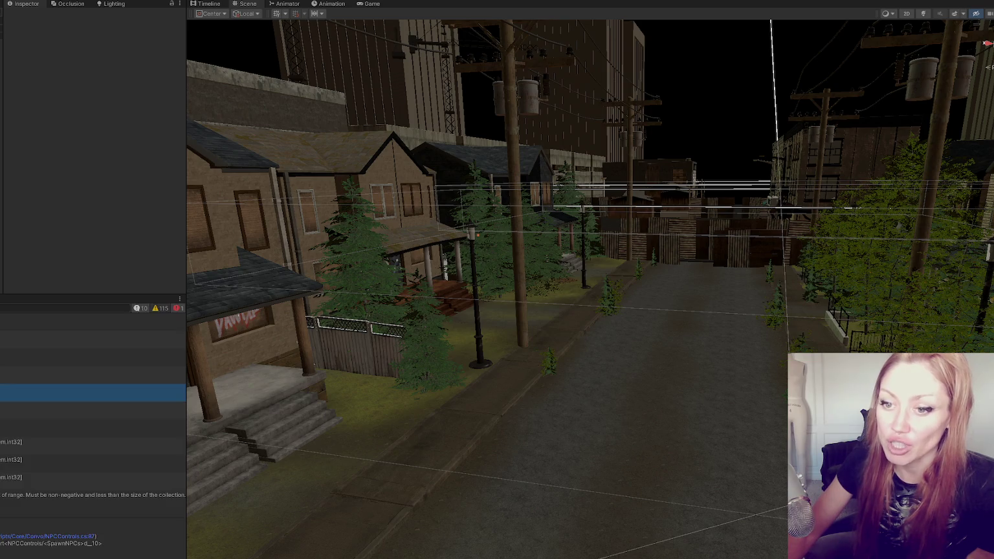
left_click(90, 494)
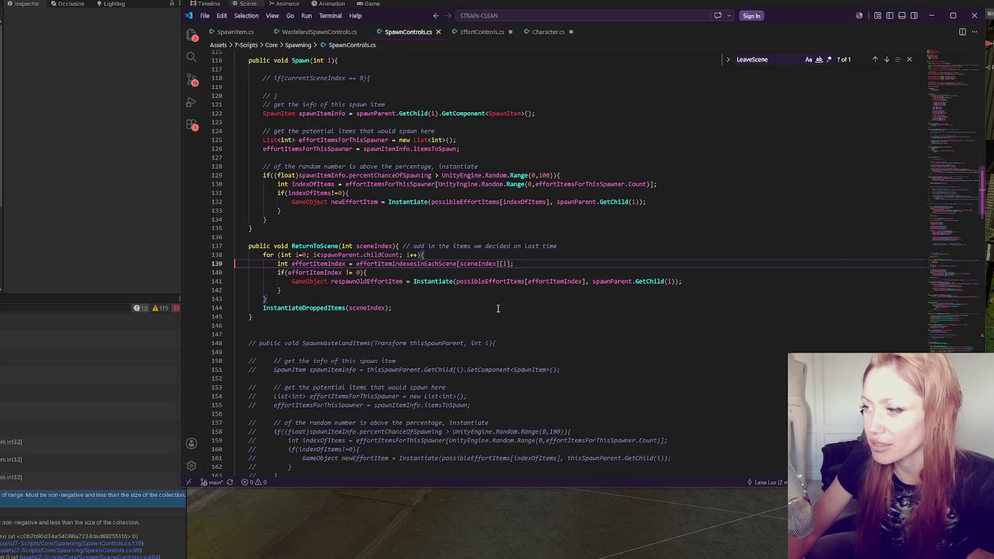
Inspect the effortItemIndex lookup on line 139 and the Spawn method's Instantiate call above it
key("Down")
key("Down")
key("Down")
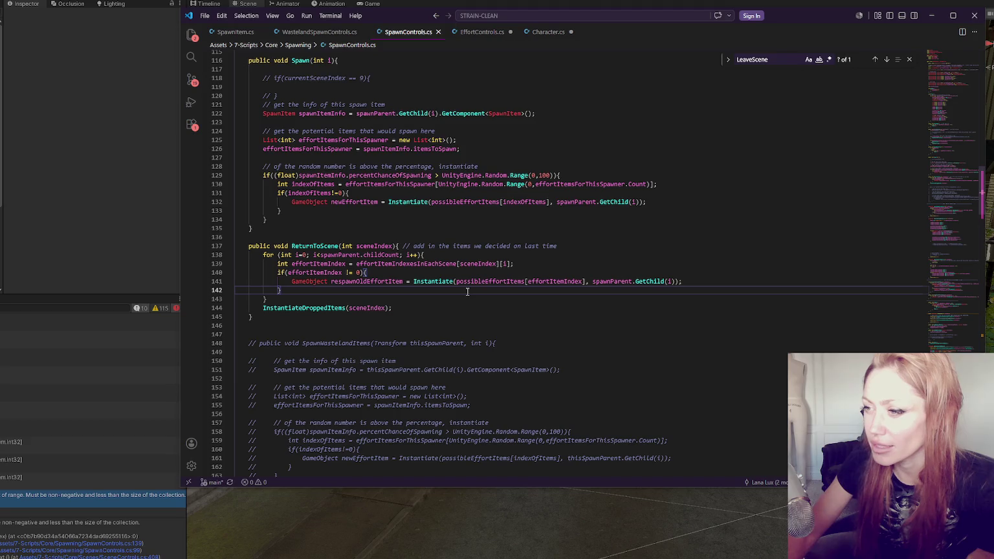
left_click(526, 265)
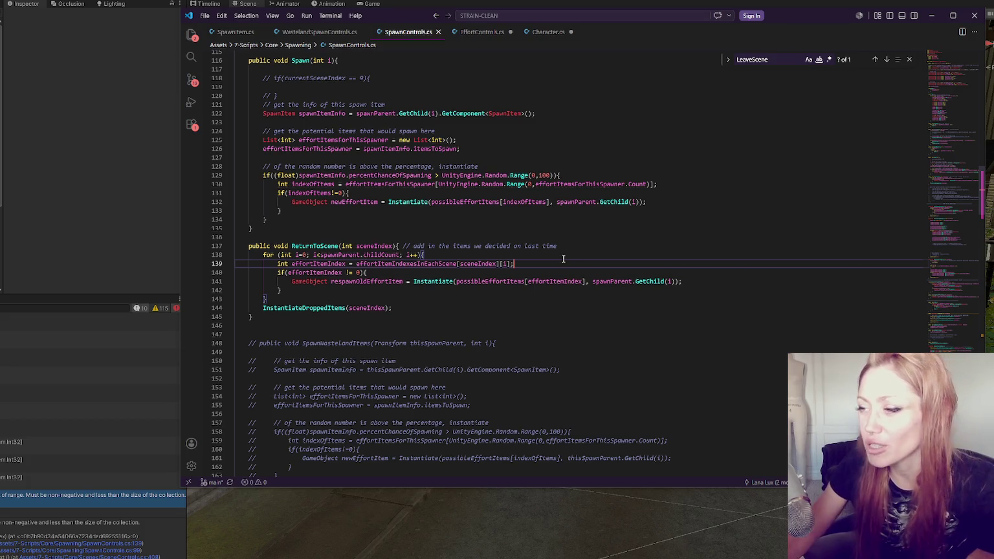
left_click(643, 200)
left_click(529, 160)
scroll(530, 162, "up", 1)
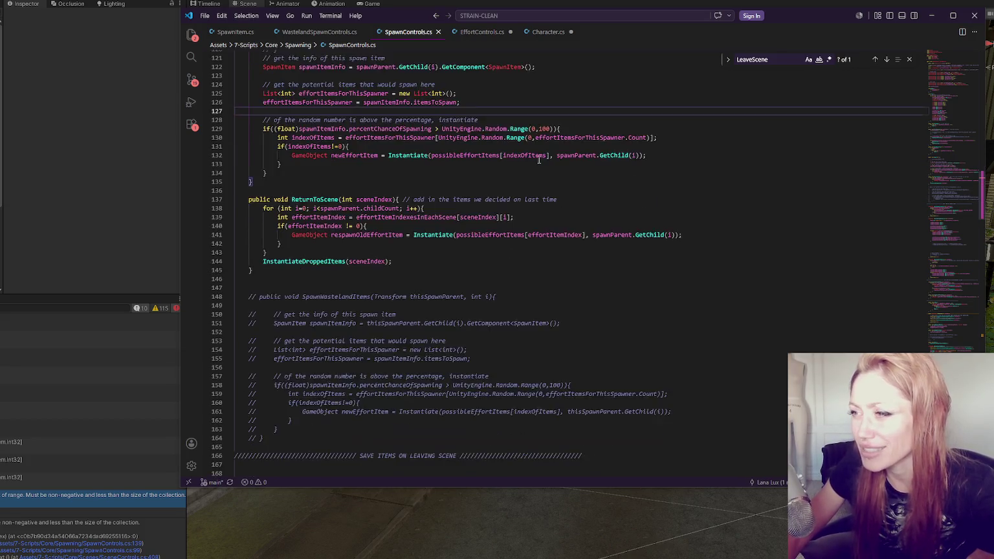
left_click(539, 152)
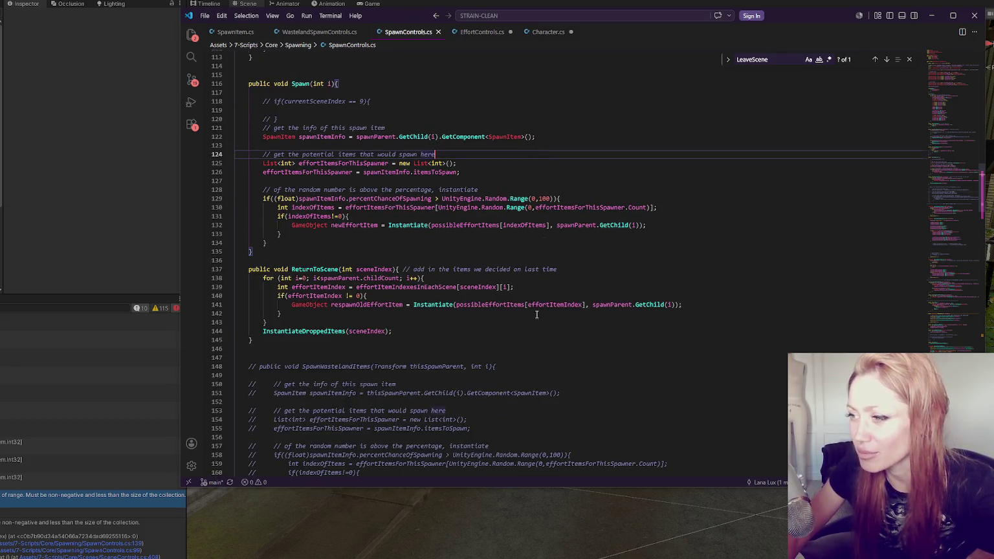
Read through ReturnToScene's loop end, the InstantiateDroppedItems call on line 144 and respawnOldEffortItem on line 141
left_click(537, 314)
scroll(537, 314, "down", 2)
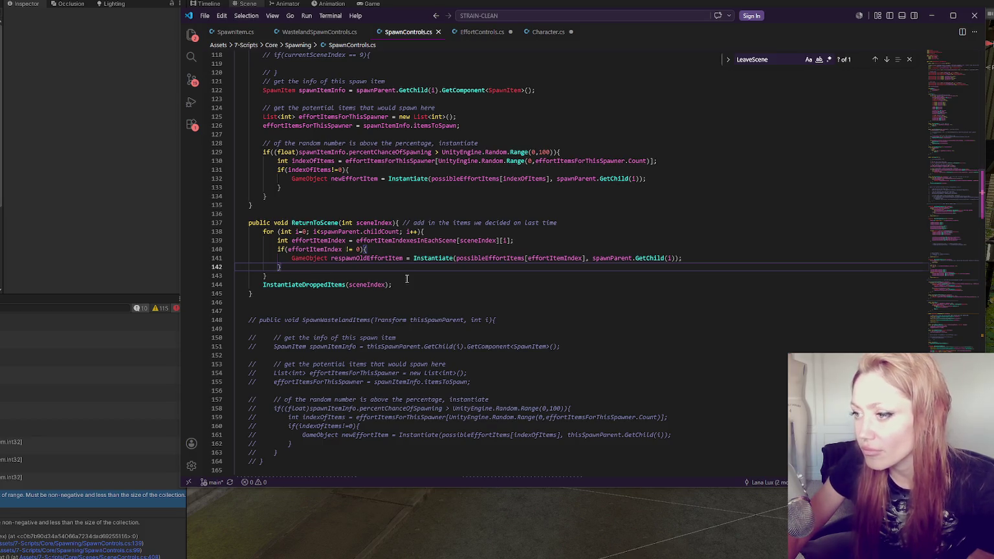
scroll(408, 278, "down", 1)
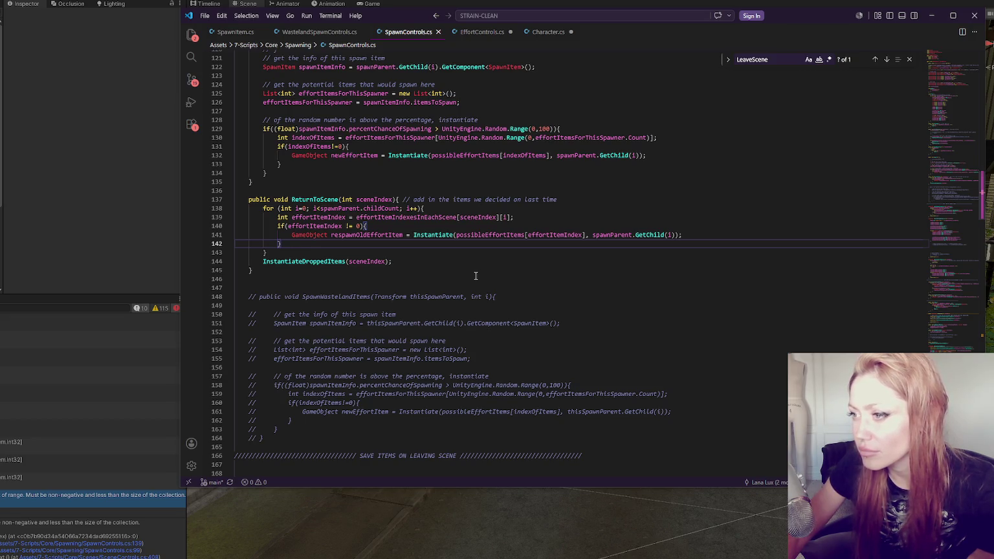
left_click(469, 262)
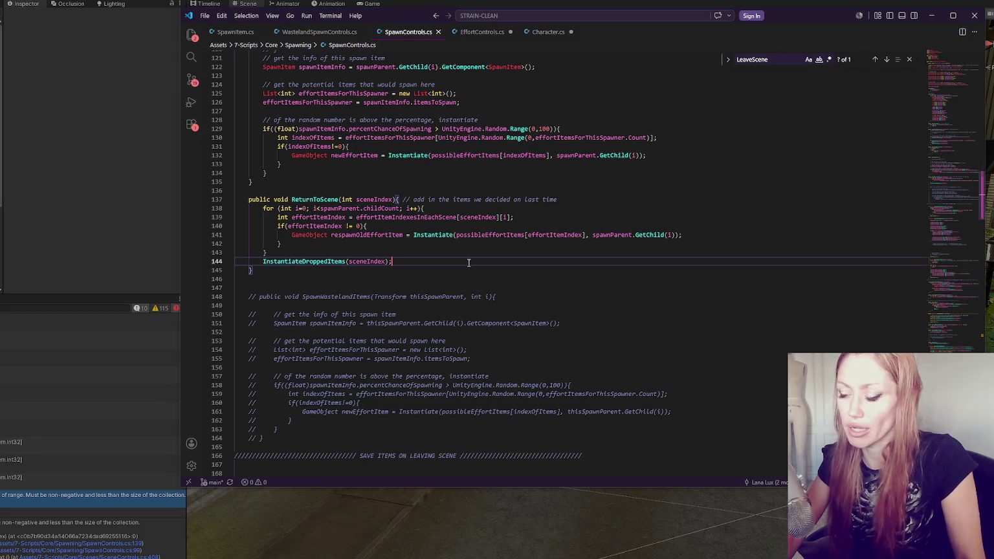
scroll(489, 189, "down", 2)
left_click(711, 189)
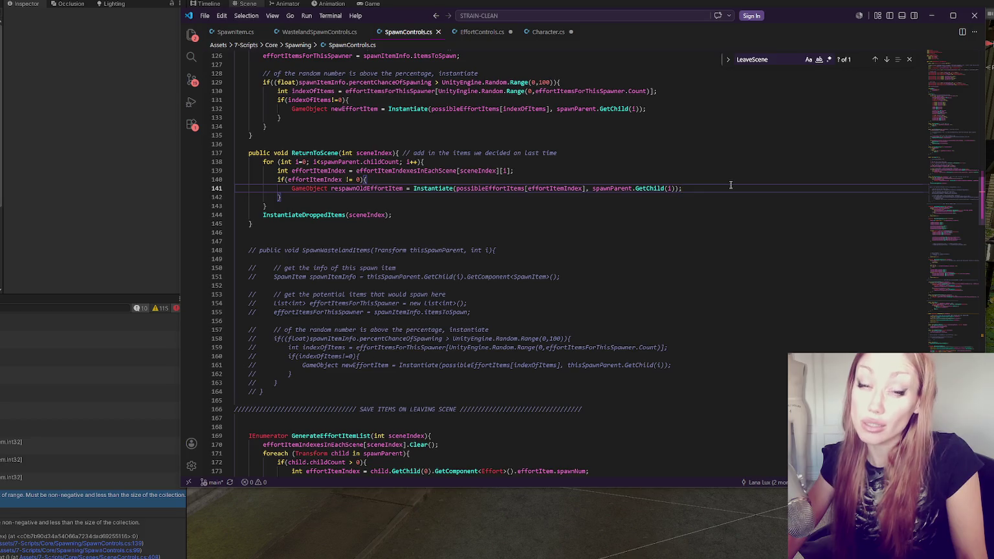
Delete the blank line 147 between ReturnToScene and the commented-out SpawnWastelandItems block
left_click(507, 266)
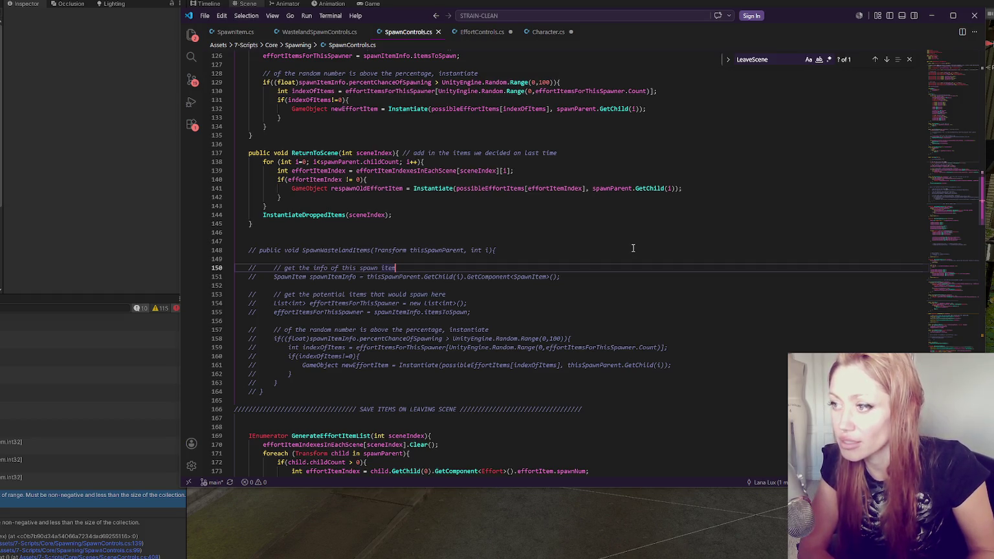
left_click(557, 206)
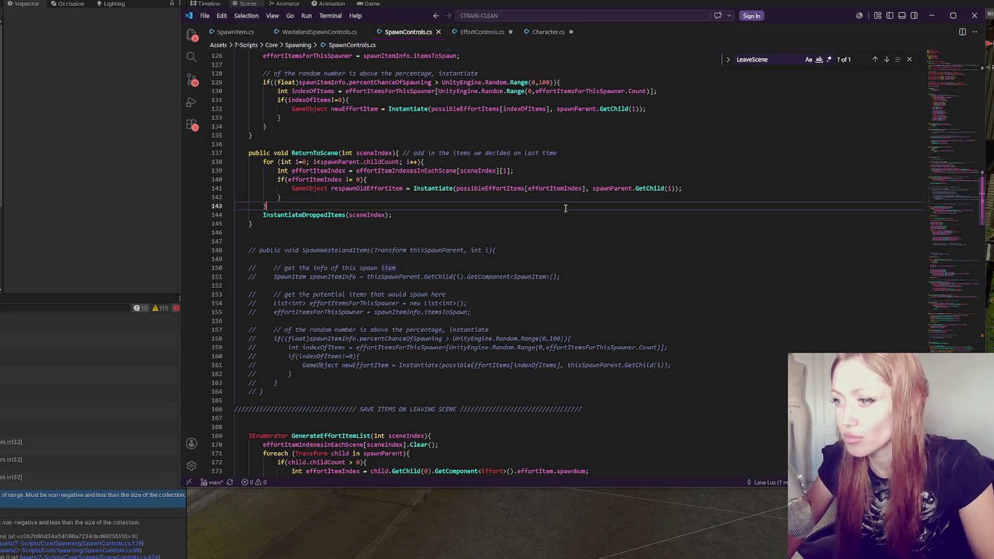
left_click(594, 180)
scroll(593, 180, "down", 1)
left_click(594, 196)
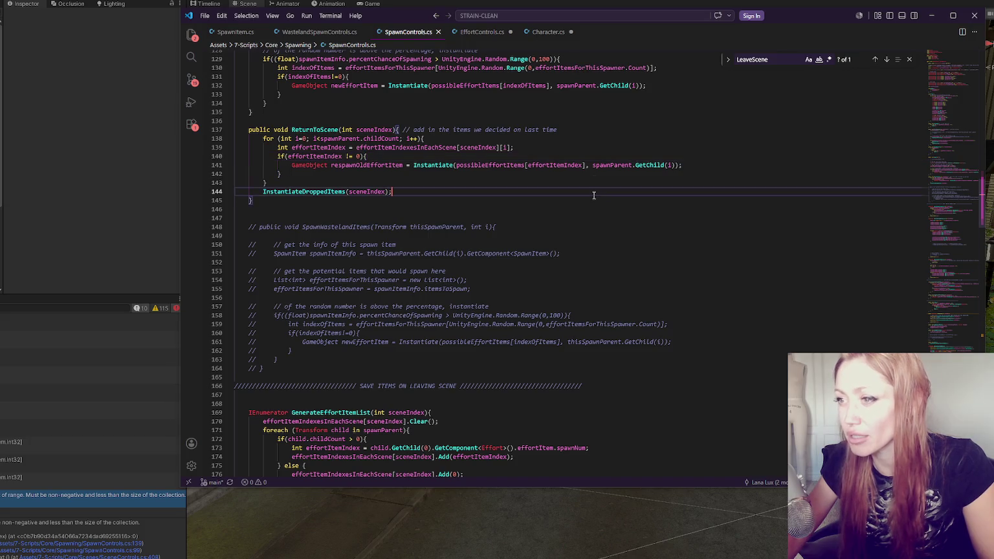
left_click(597, 211)
left_click(581, 197)
left_click(579, 215)
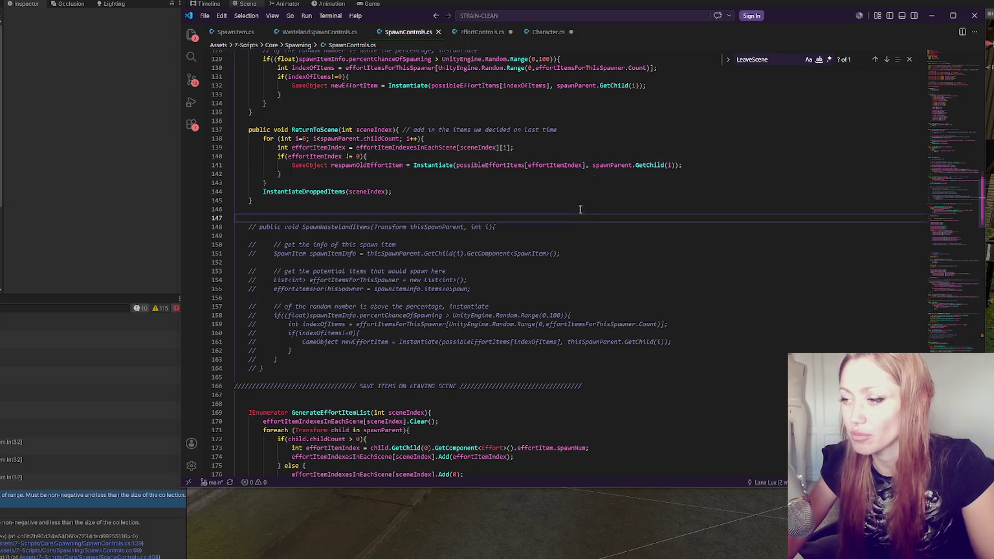
key("BackSpace")
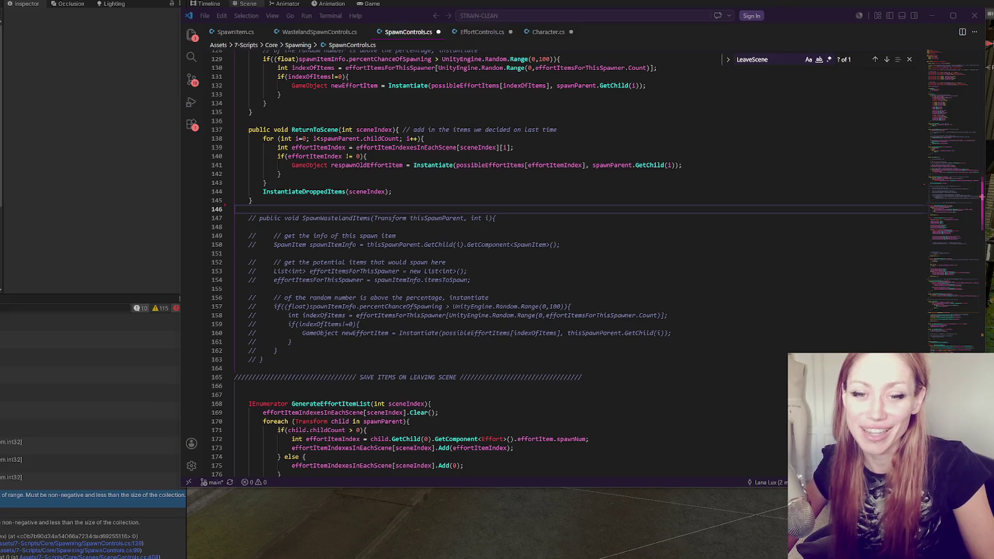
Open the error's source line from the Console and highlight every use of effortItemIndex
left_click(552, 227)
scroll(551, 228, "down", 5)
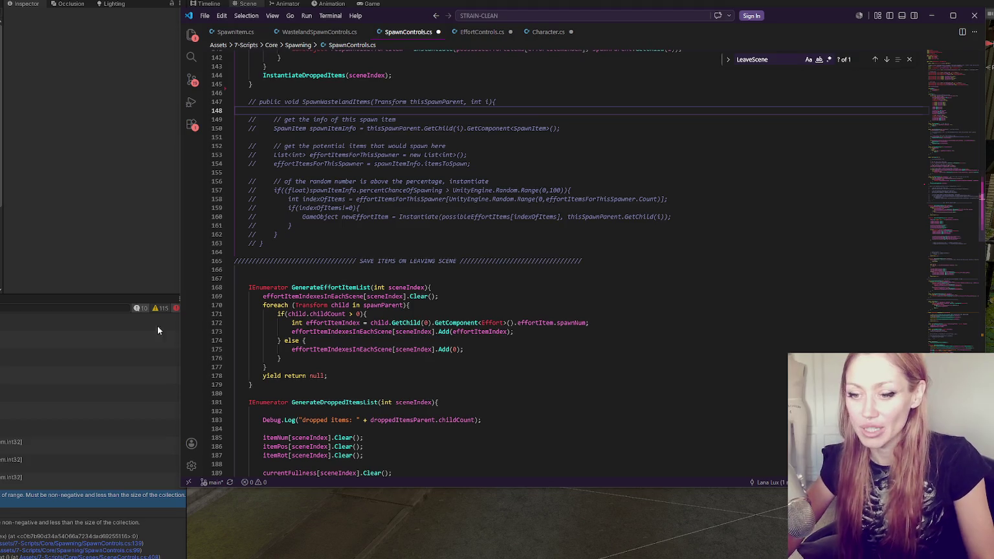
left_click(109, 502)
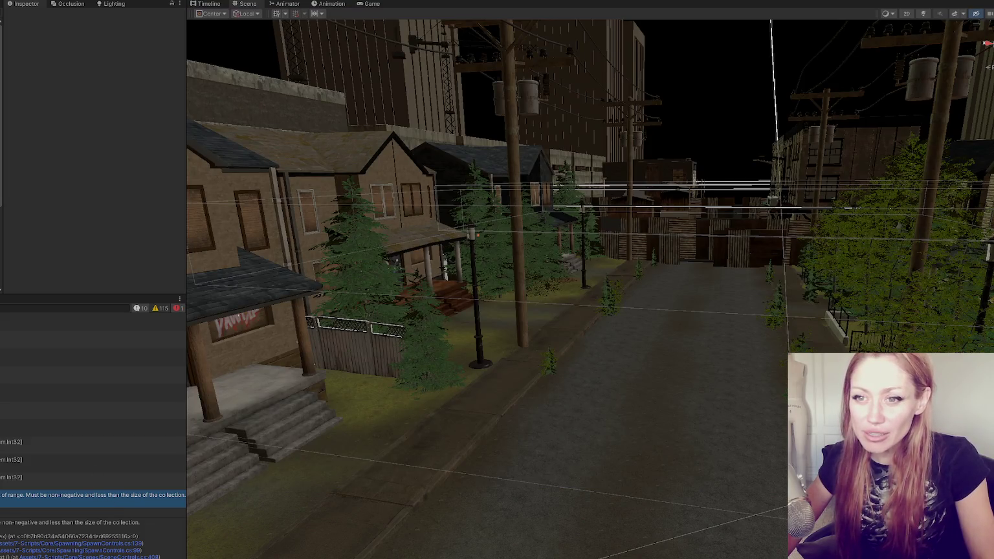
double_click(151, 502)
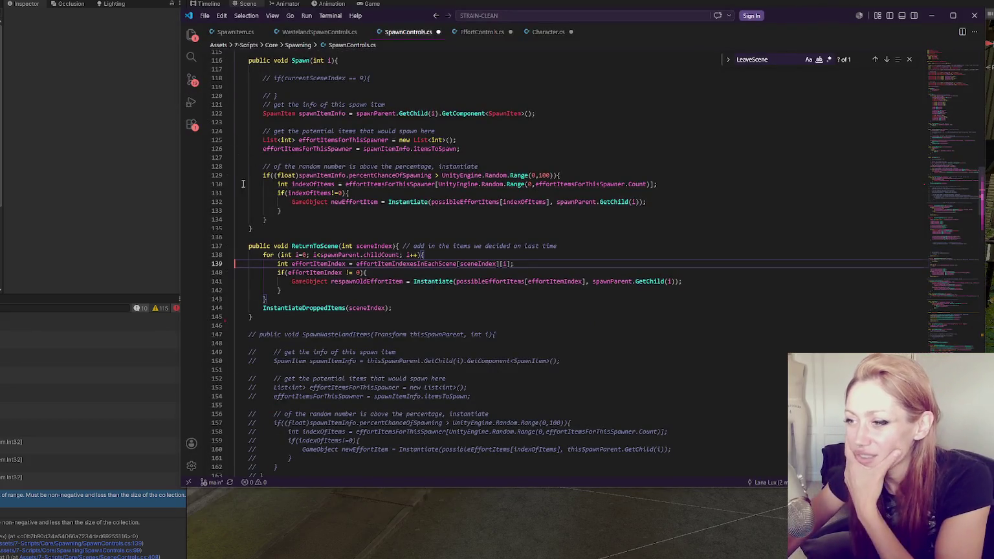
double_click(342, 263)
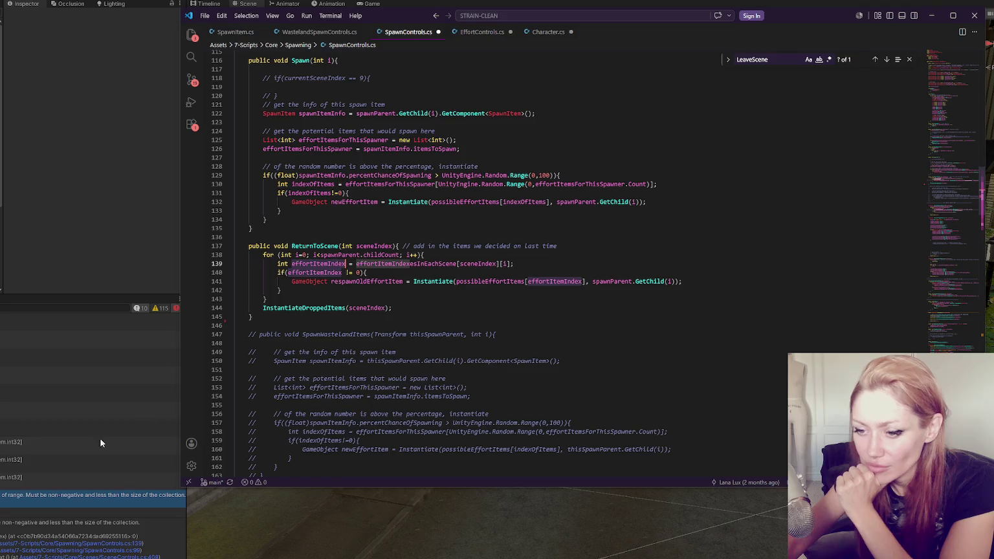
Follow the stack trace to SpawnControls.cs line 99, where EnterNewScene calls ReturnToScene
left_click(64, 497)
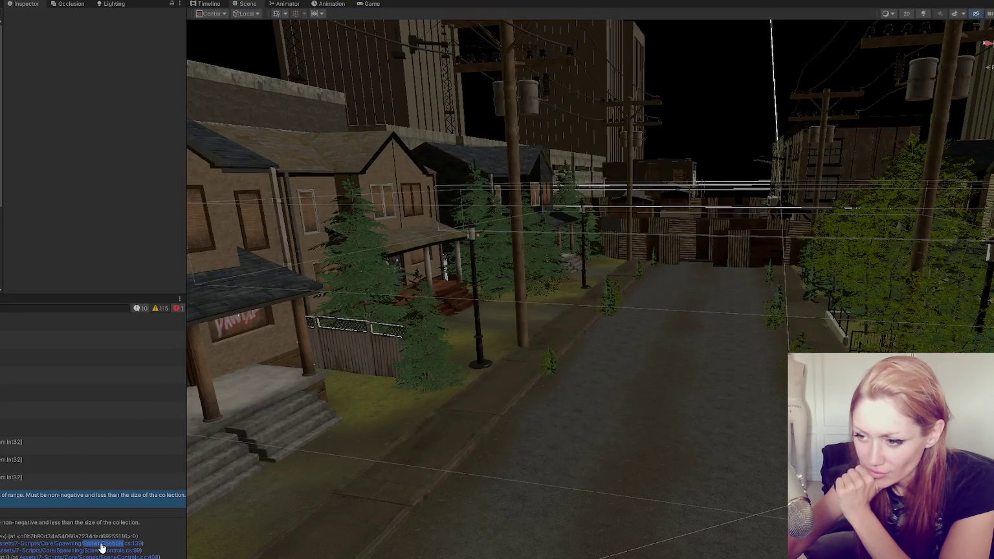
left_click(102, 548)
left_click(100, 552)
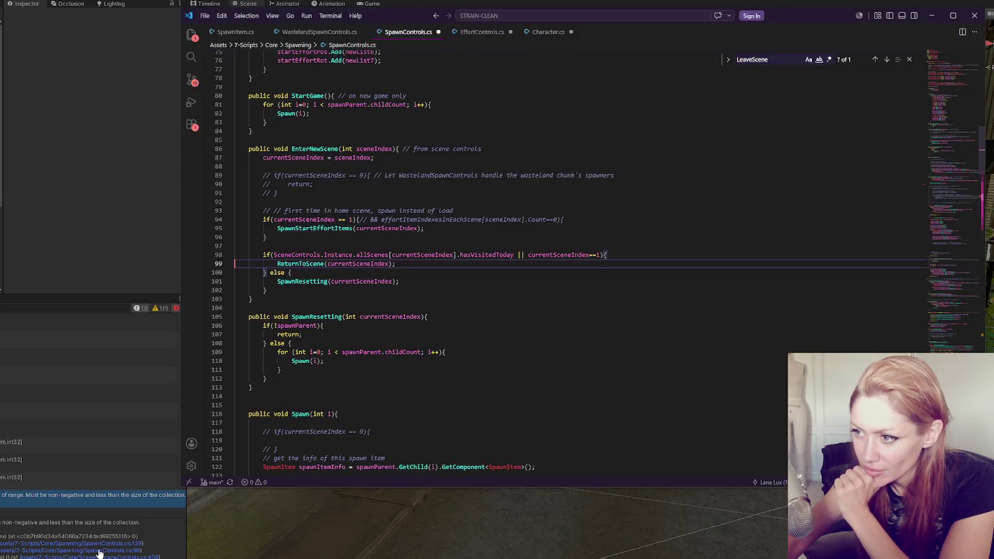
Open SceneControls.cs at its line-408 EnterNewScene call from the stack trace
left_click(98, 557)
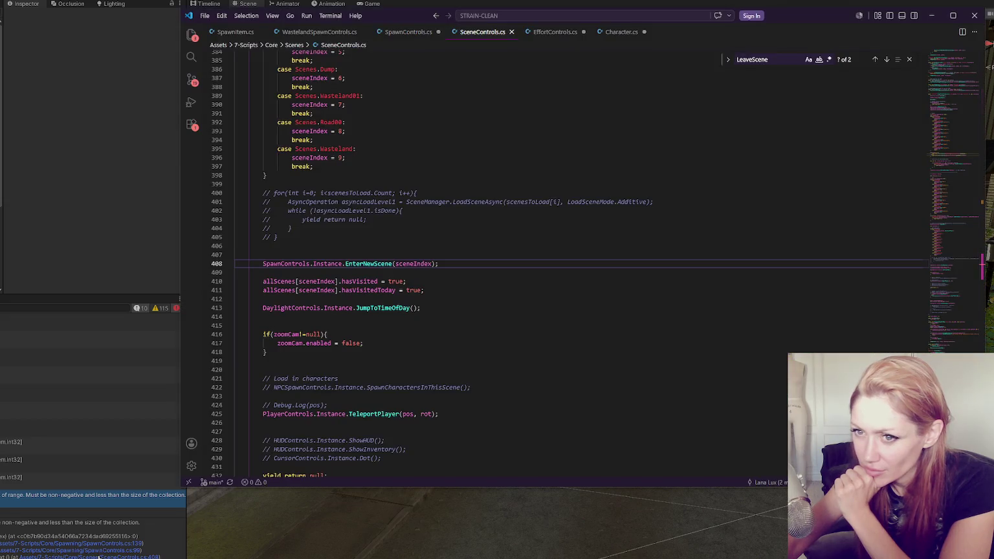
left_click(103, 553)
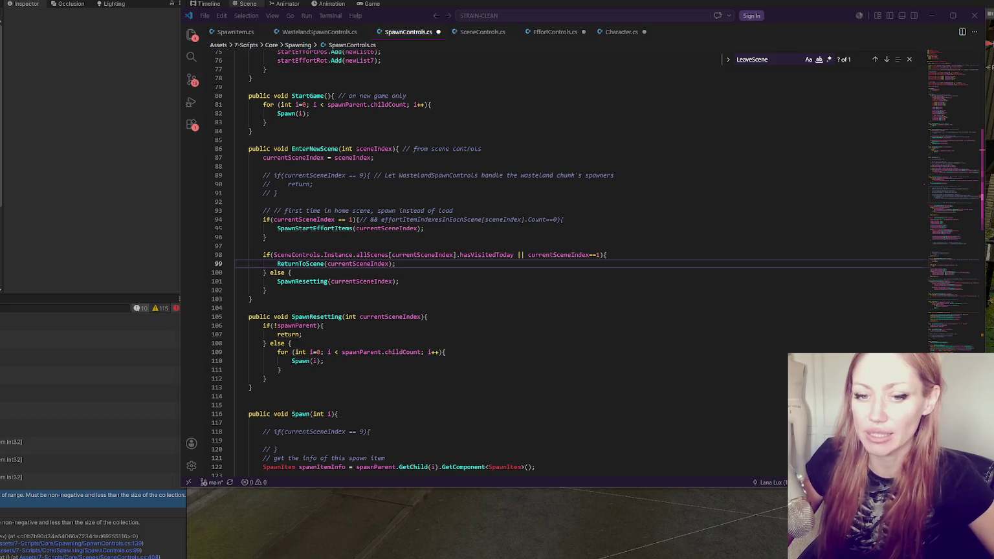
scroll(494, 243, "down", 1)
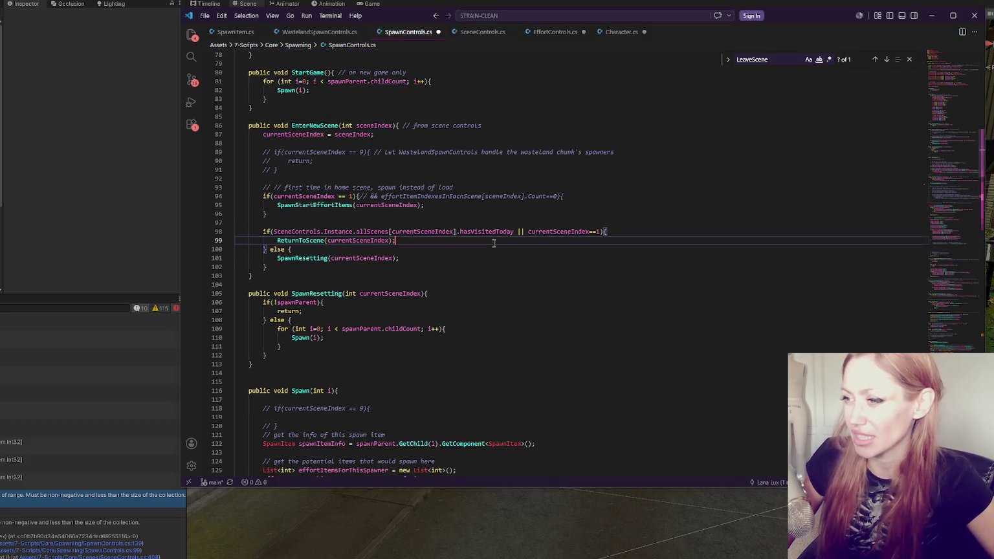
scroll(494, 243, "down", 3)
Review SpawnControls' EnterNewScene around the SpawnResetting call on line 101, then return to Unity
left_click(413, 188)
scroll(545, 190, "down", 1)
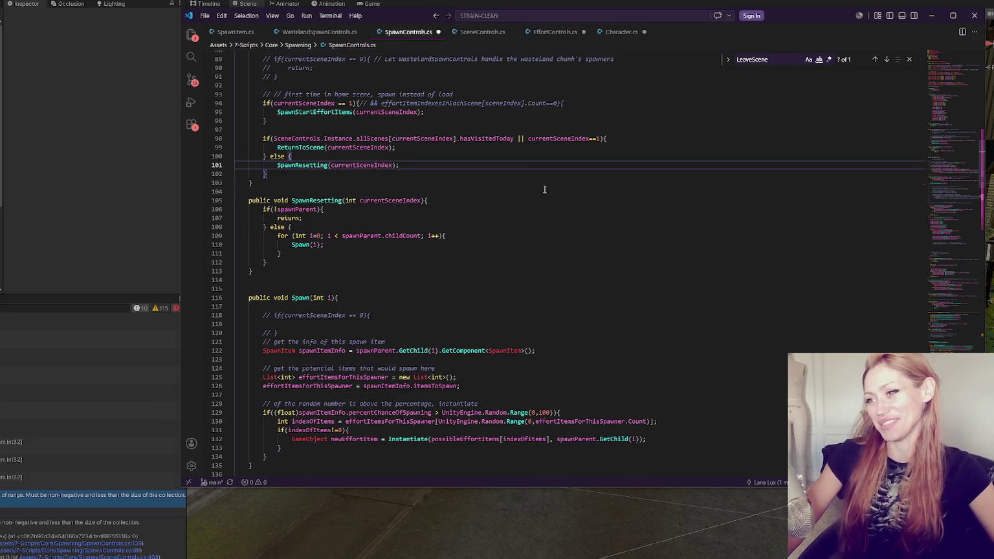
scroll(543, 188, "up", 3)
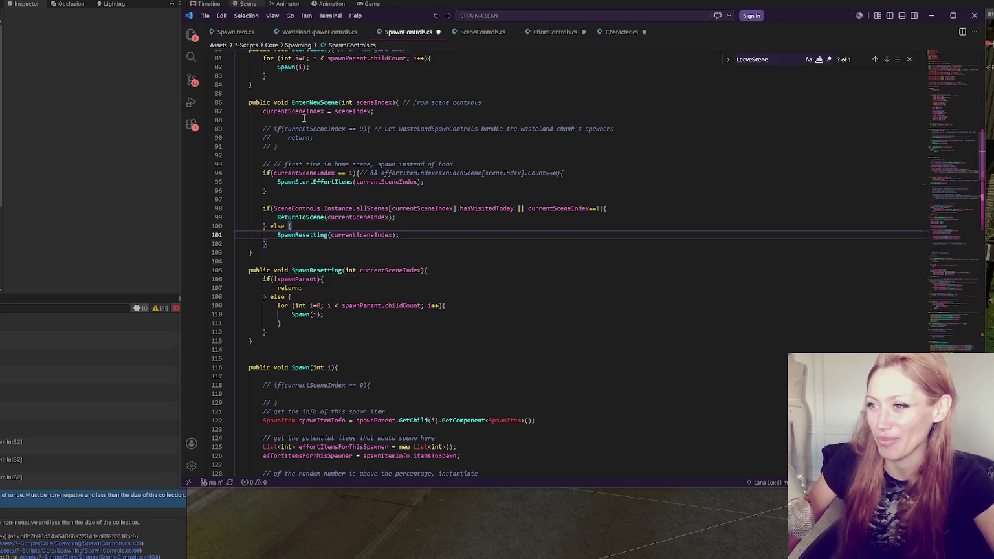
left_click(109, 543)
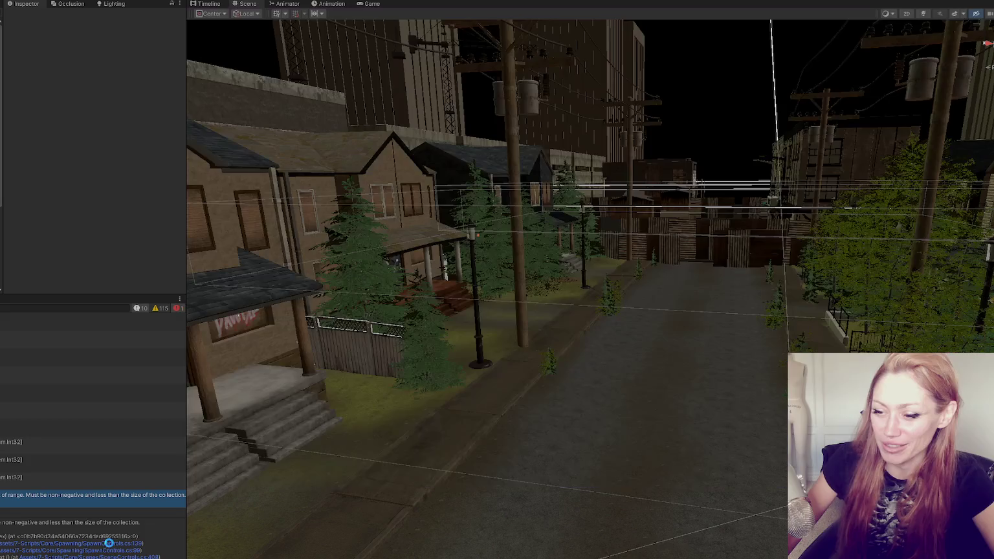
double_click(109, 544)
right_click(108, 543)
left_click(131, 550)
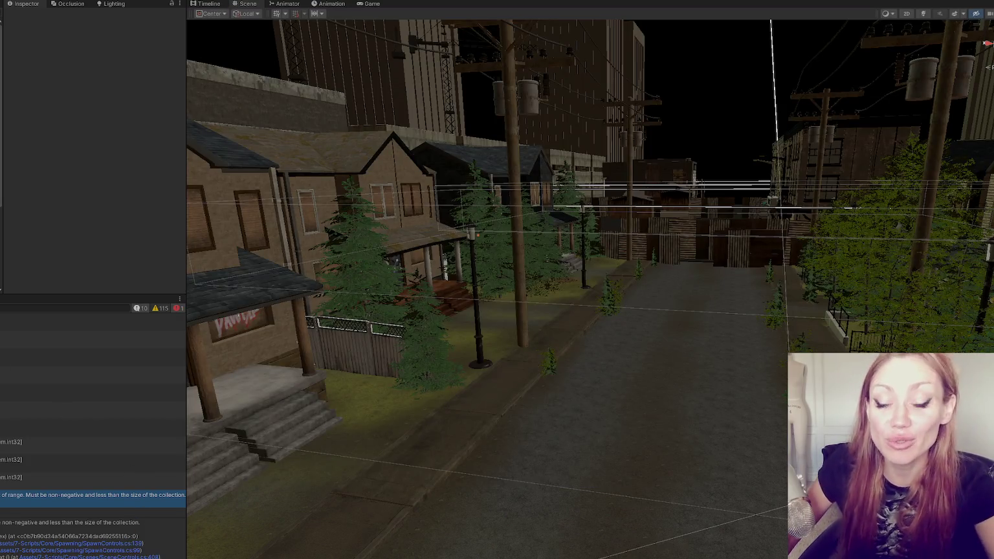